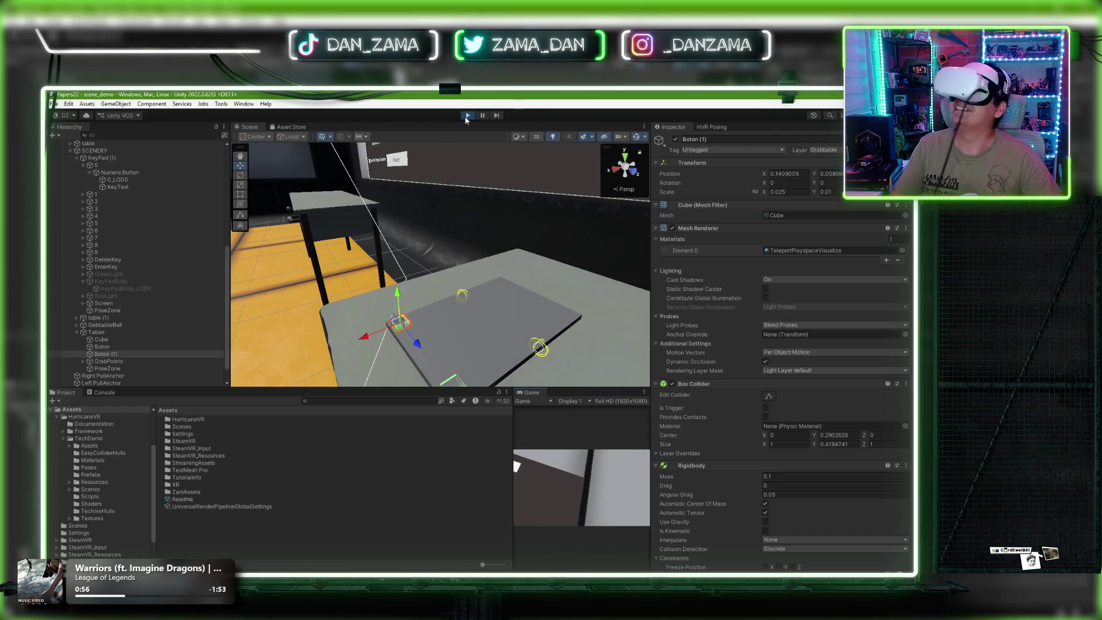
Step: Exit Play mode, select the tablet's Cube, and orbit the view out over the table
{"action": "left_click", "coordinate": [467, 115]}
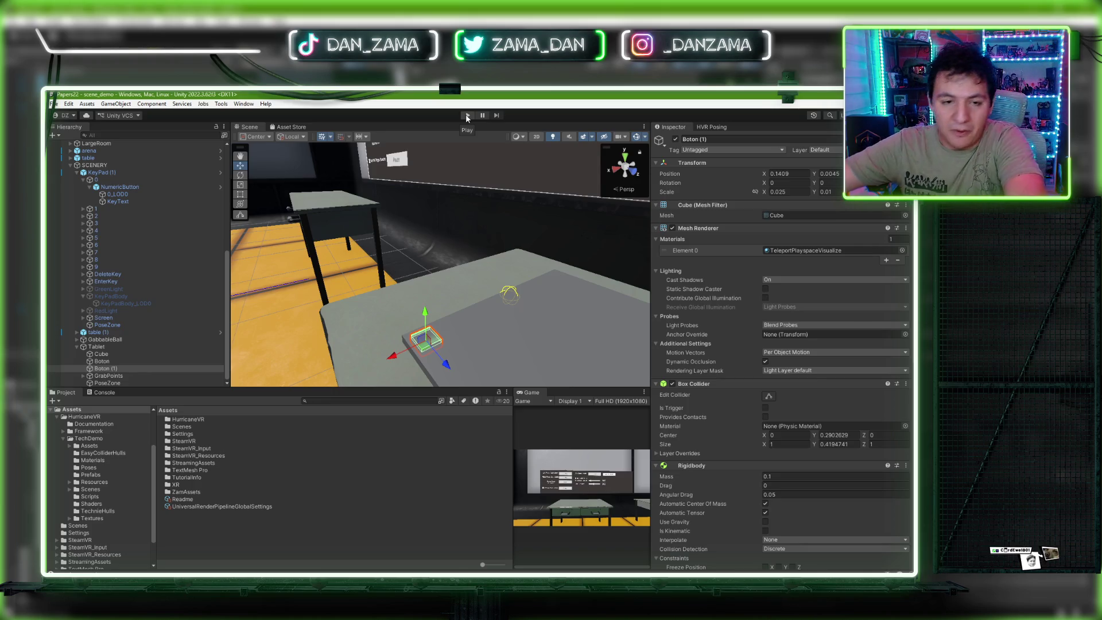
{"action": "left_click", "coordinate": [468, 320]}
{"action": "mouse_move", "coordinate": [467, 320]}
{"action": "left_mouse_down"}
{"action": "mouse_move", "coordinate": [549, 306]}
{"action": "mouse_move", "coordinate": [406, 353]}
{"action": "mouse_move", "coordinate": [552, 333]}
{"action": "left_mouse_up"}
{"action": "left_click", "coordinate": [555, 290]}
{"action": "left_click_drag", "start_coordinate": [555, 290], "coordinate": [520, 333]}
{"action": "left_click", "coordinate": [521, 333]}
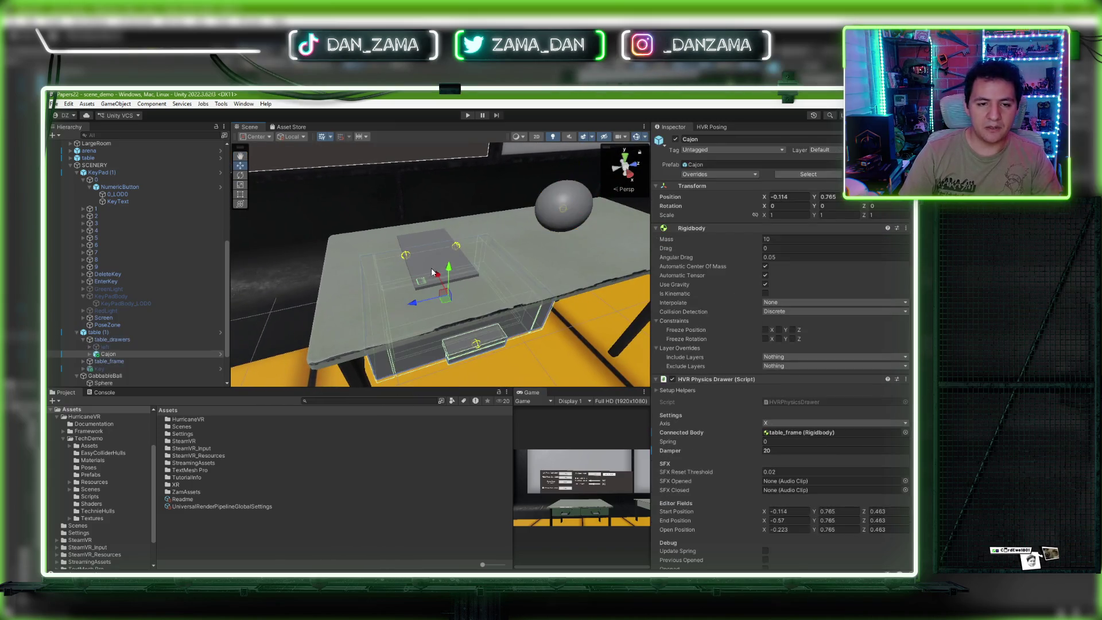
{"action": "left_click", "coordinate": [425, 252]}
{"action": "key", "text": "f"}
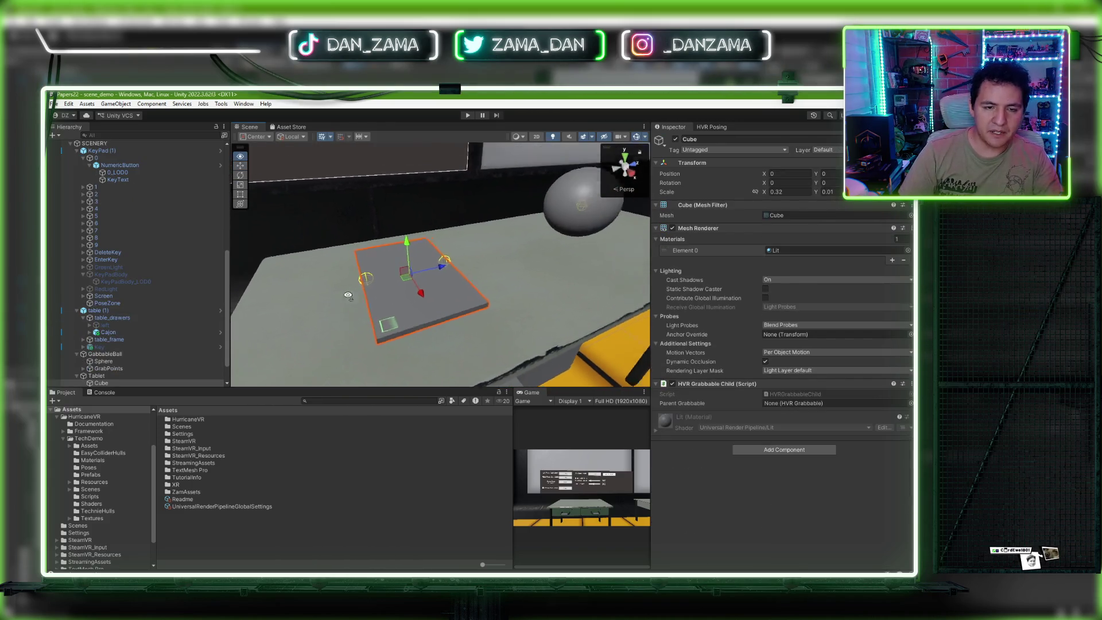
{"action": "scroll", "coordinate": [125, 370], "scroll_direction": "down", "scroll_amount": 2}
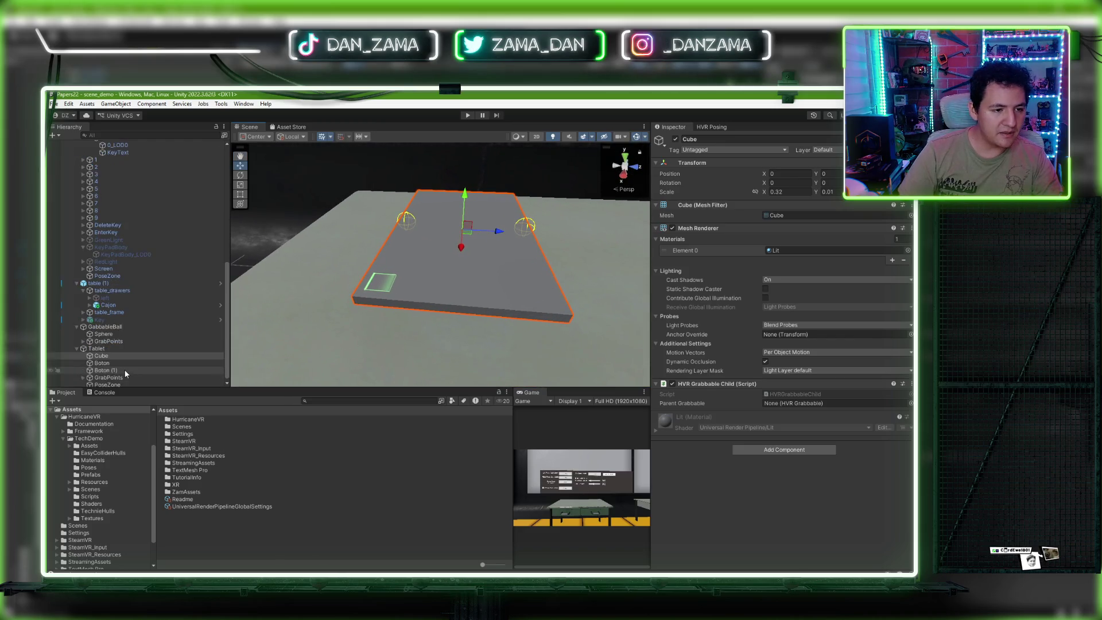
{"action": "left_click", "coordinate": [133, 368]}
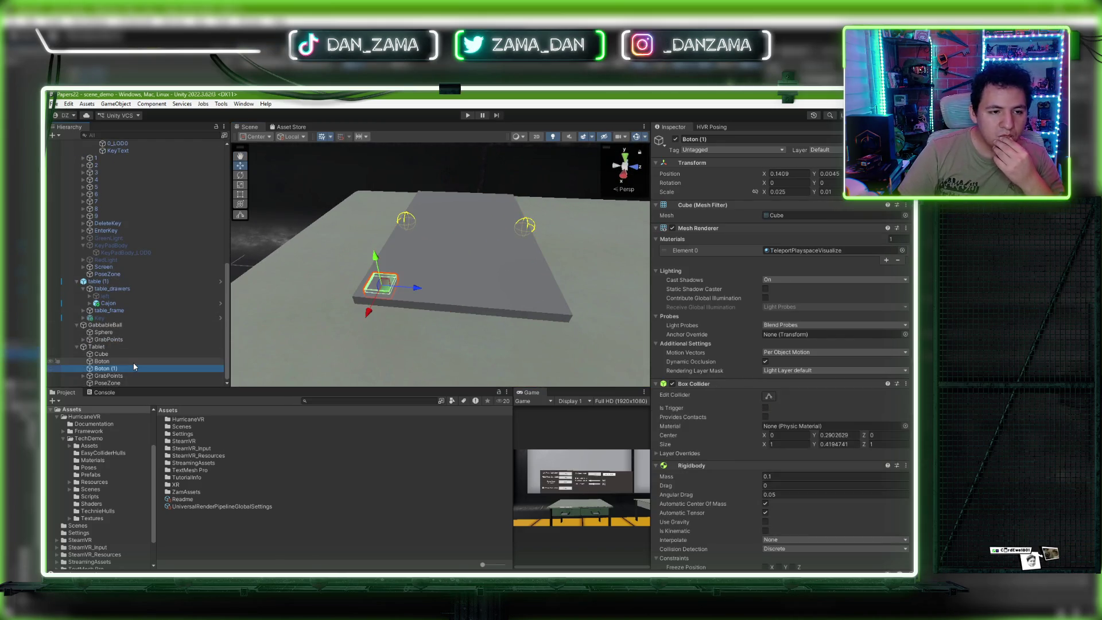
{"action": "left_click", "coordinate": [129, 348]}
{"action": "right_click", "coordinate": [127, 350]}
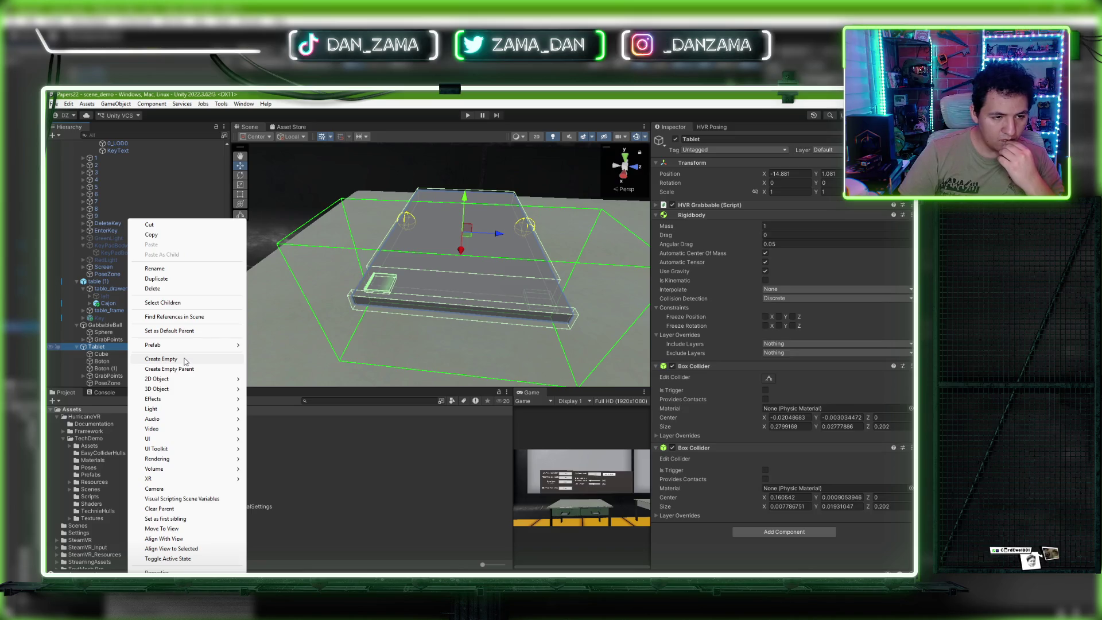
Step: Create a Text - TextMeshPro under Tablet, giving a Canvas with Text (TMP), and select the Canvas
{"action": "mouse_move", "coordinate": [175, 442]}
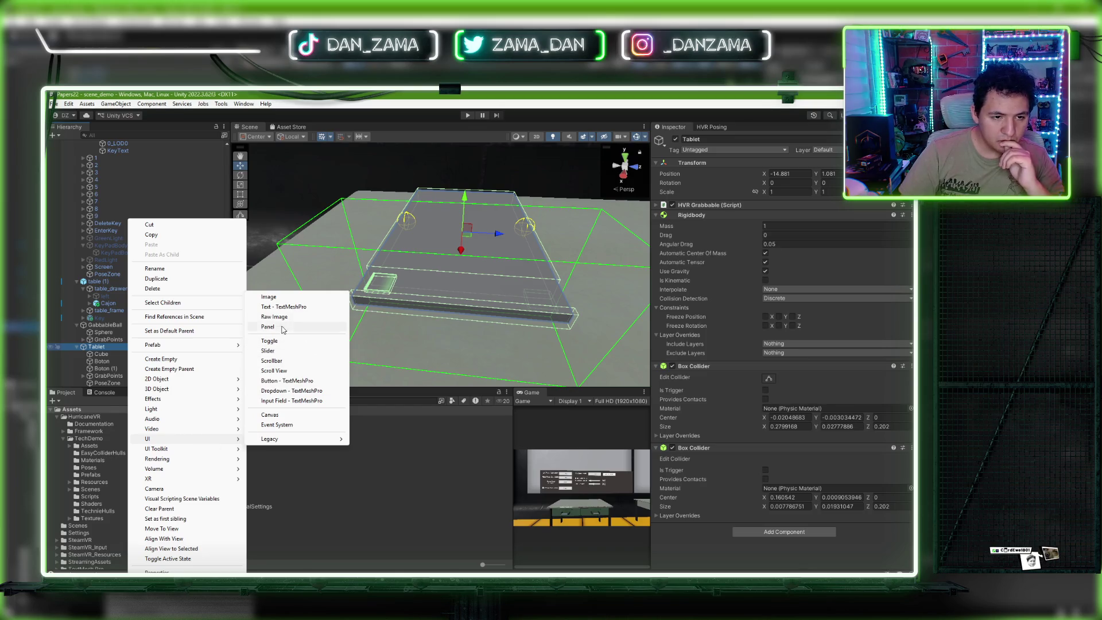
{"action": "left_click", "coordinate": [283, 308]}
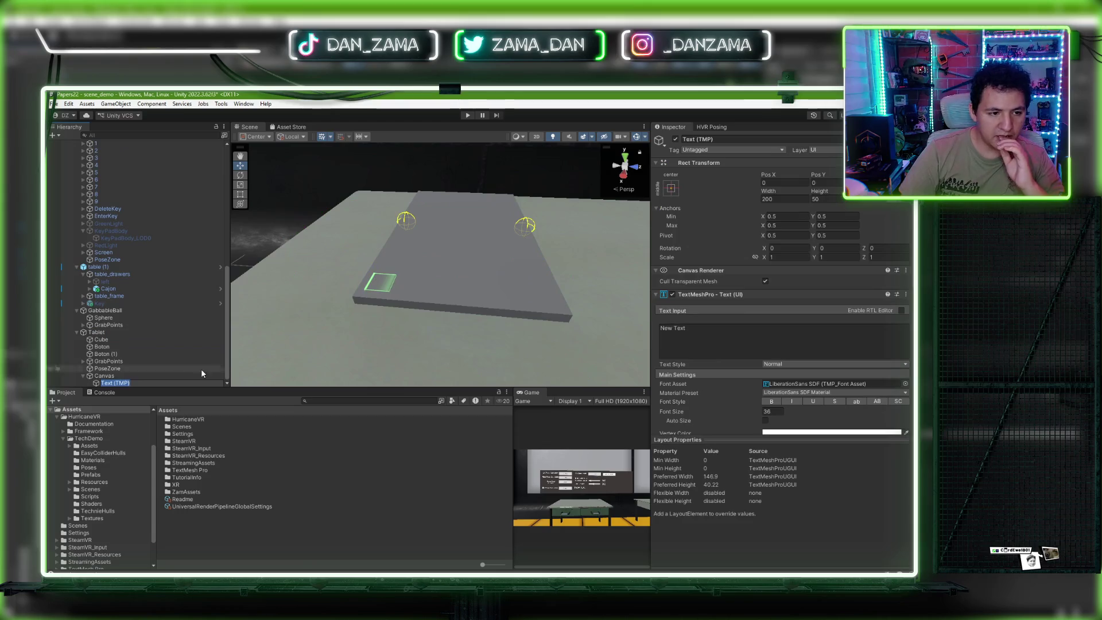
{"action": "left_click", "coordinate": [104, 375]}
Step: Set the Canvas Render Mode to World Space and frame it in the Scene view
{"action": "left_click", "coordinate": [815, 281]}
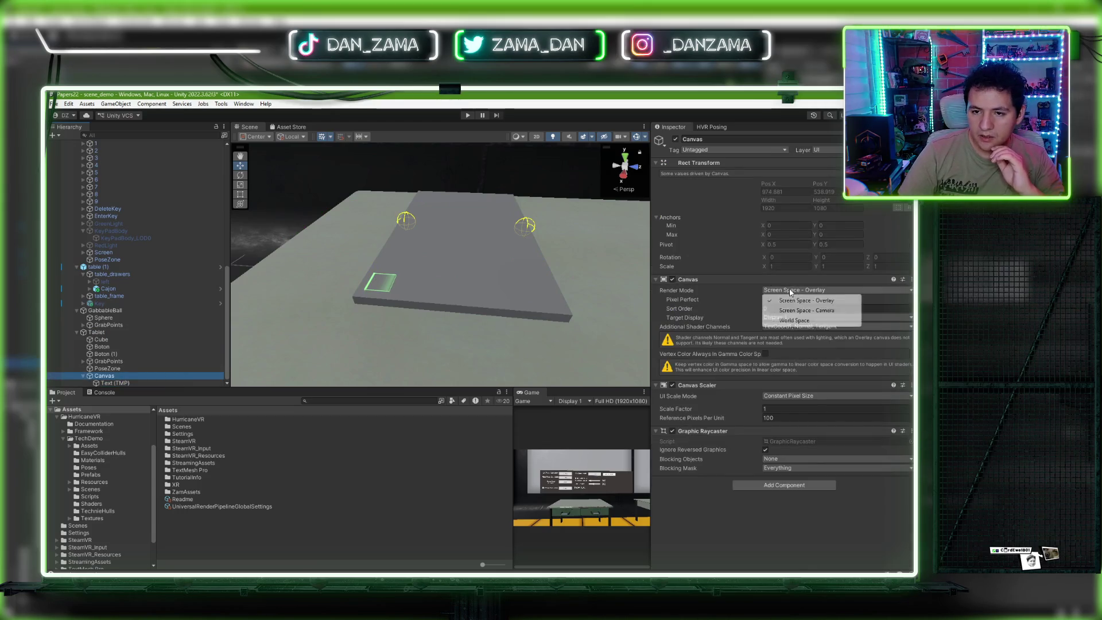
{"action": "left_click", "coordinate": [795, 321]}
{"action": "left_click", "coordinate": [793, 183]}
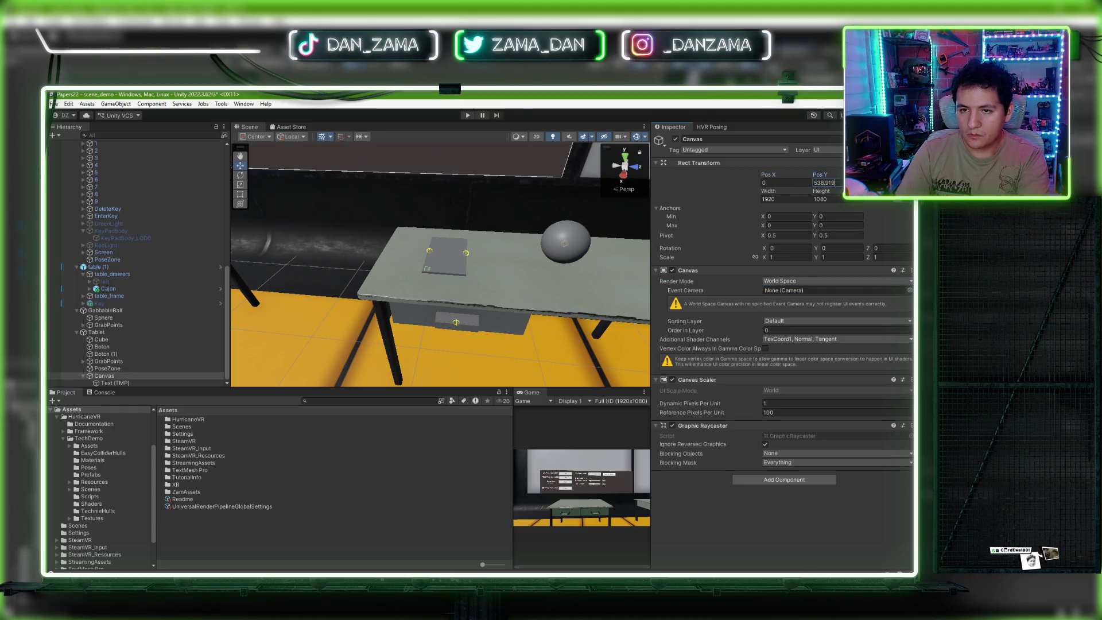
{"action": "type", "text": "0"}
{"action": "key", "text": "Return"}
Step: Enter 0.001 for the Canvas Scale X, Y and Z
{"action": "scroll", "coordinate": [566, 243], "scroll_direction": "down", "scroll_amount": 5}
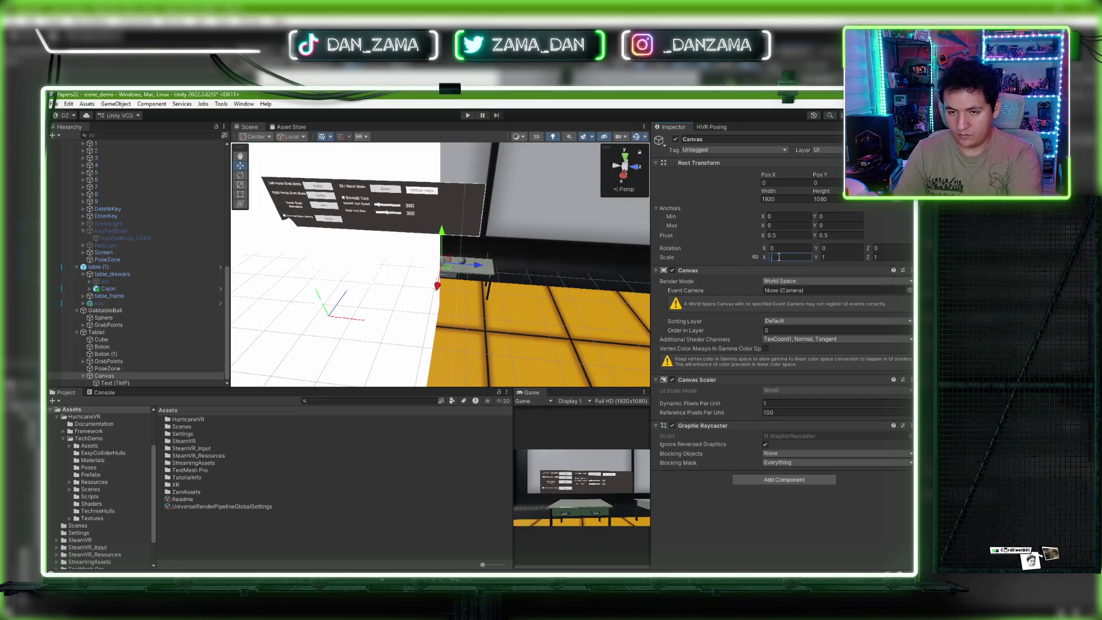
{"action": "type", "text": ".001"}
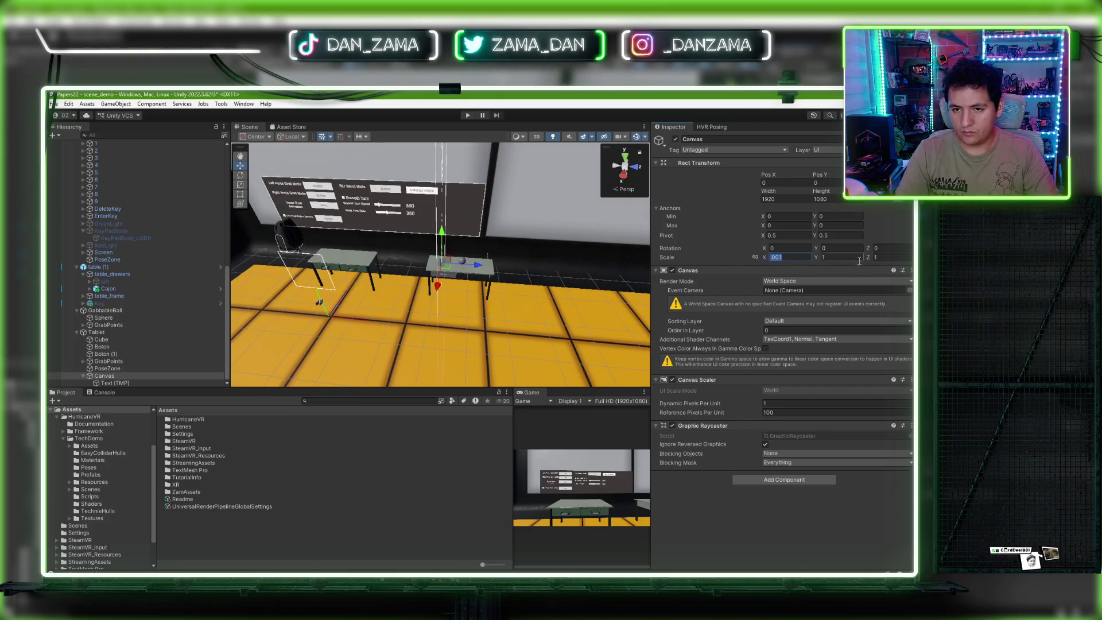
{"action": "type", "text": ".001"}
{"action": "scroll", "coordinate": [591, 239], "scroll_direction": "up", "scroll_amount": 10}
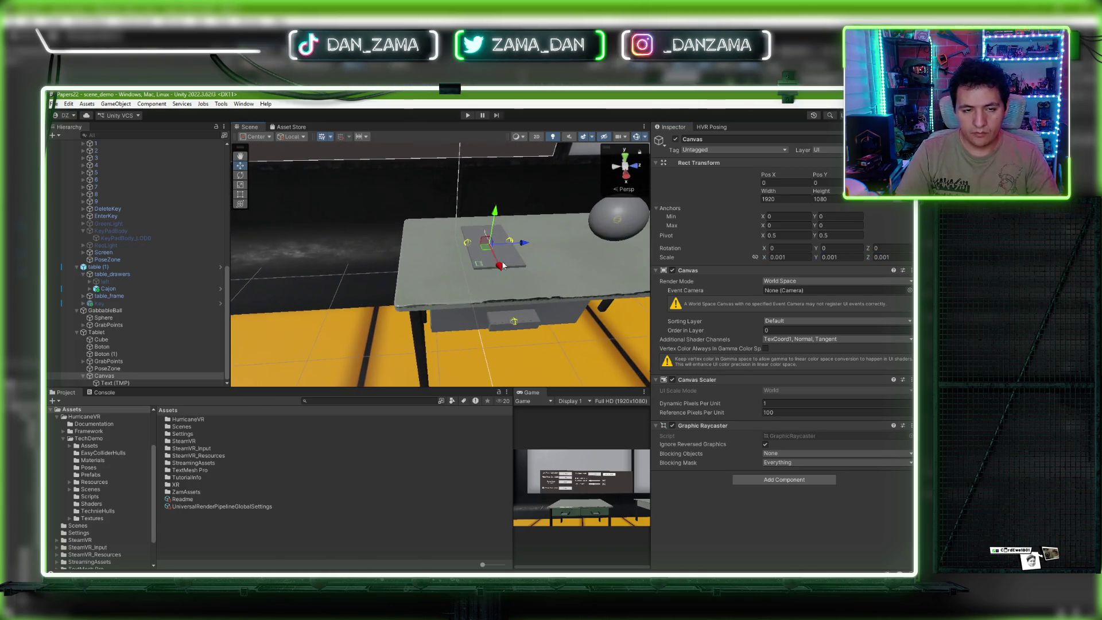
{"action": "scroll", "coordinate": [423, 265], "scroll_direction": "up", "scroll_amount": 8}
{"action": "scroll", "coordinate": [422, 266], "scroll_direction": "down", "scroll_amount": 2}
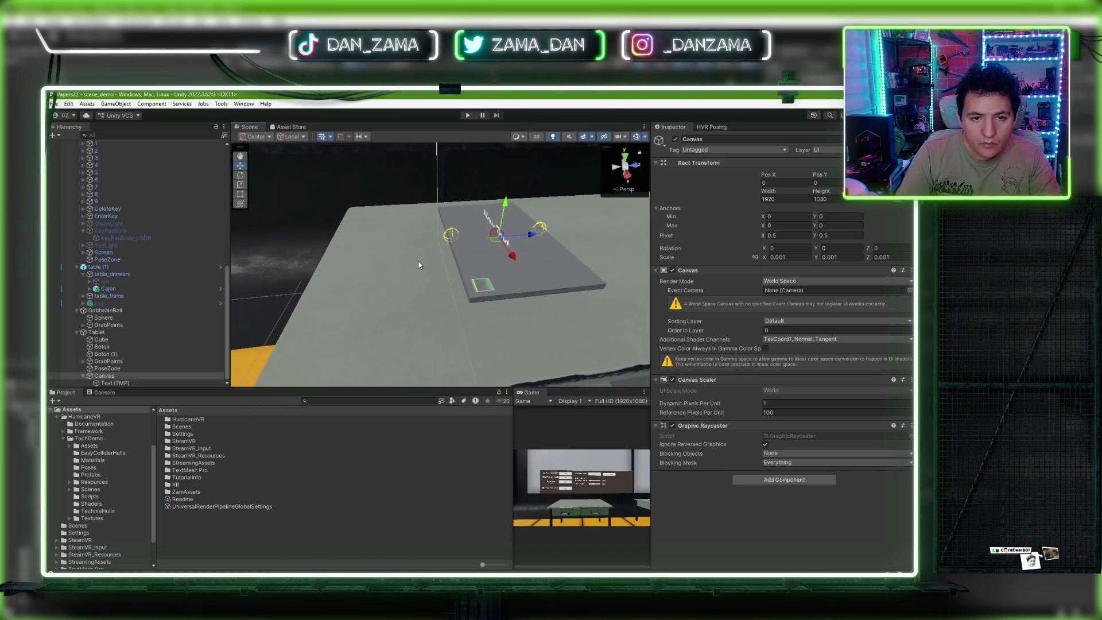
Step: Rotate the Canvas to 90, 0, 90, raise it to Pos Y 0.006, and save the scene
{"action": "key", "text": "r"}
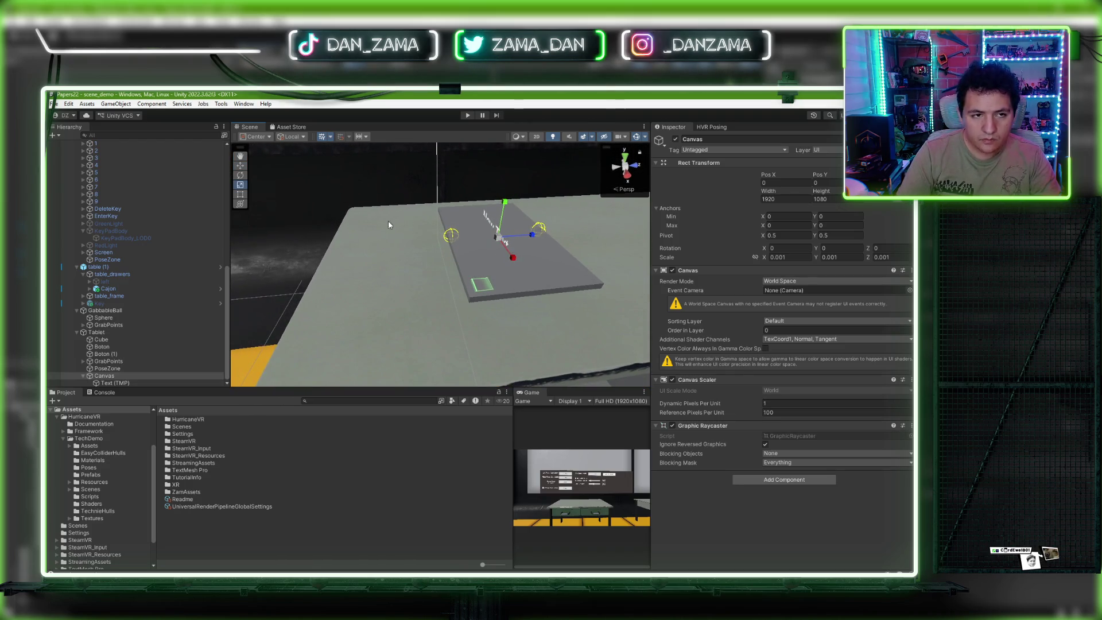
{"action": "left_click", "coordinate": [240, 175]}
{"action": "left_click_drag", "start_coordinate": [488, 259], "coordinate": [556, 253]}
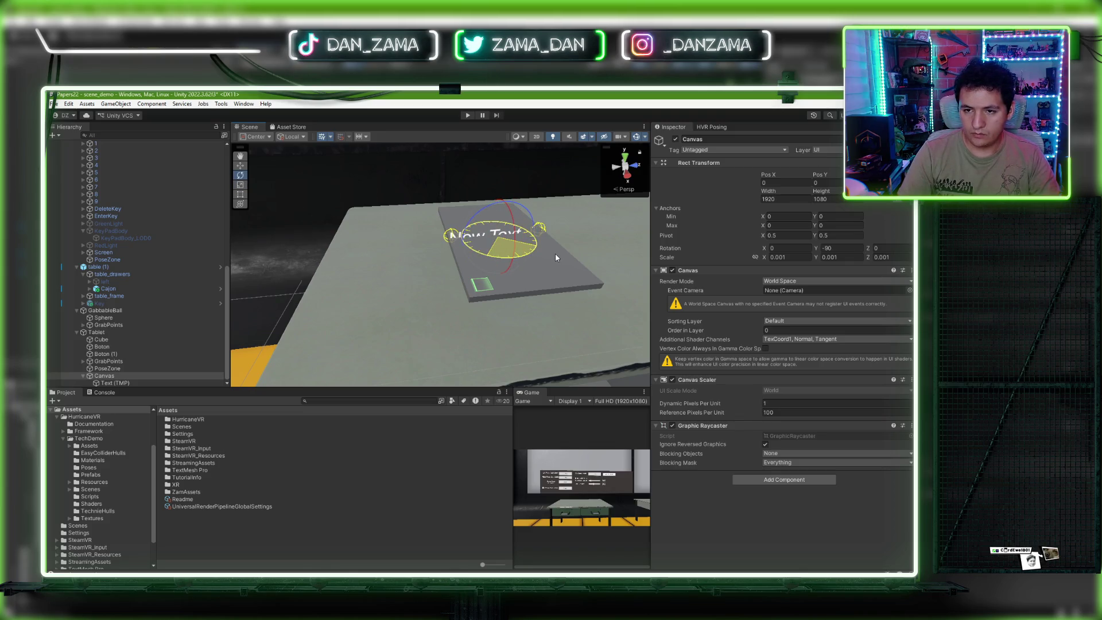
{"action": "mouse_move", "coordinate": [498, 202]}
{"action": "left_mouse_down"}
{"action": "mouse_move", "coordinate": [501, 219]}
{"action": "mouse_move", "coordinate": [488, 174]}
{"action": "left_mouse_up"}
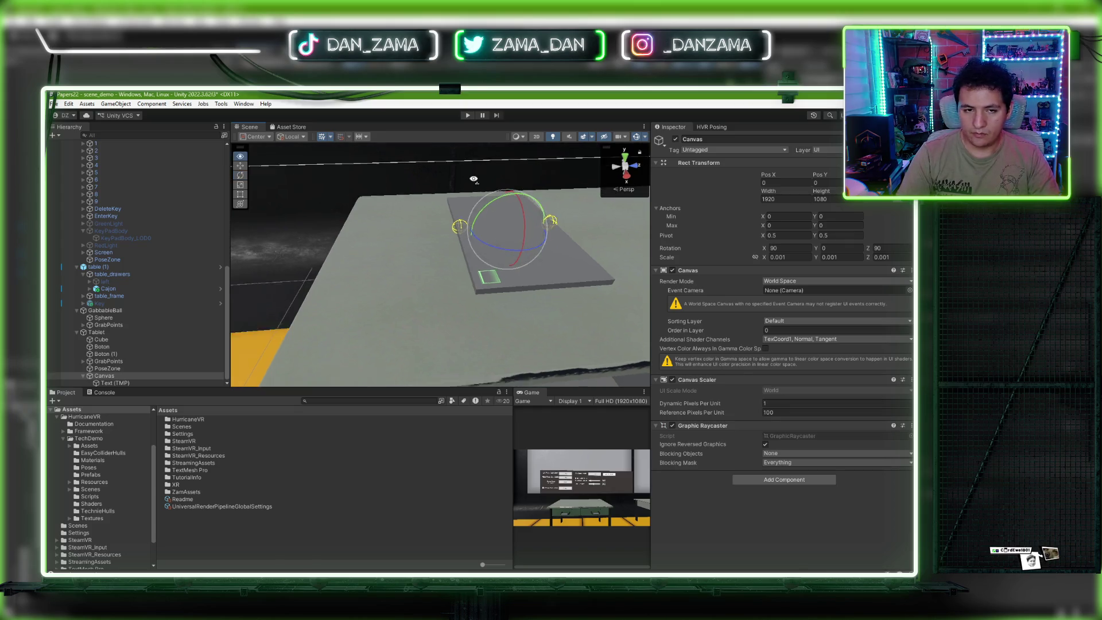
{"action": "key", "text": "q"}
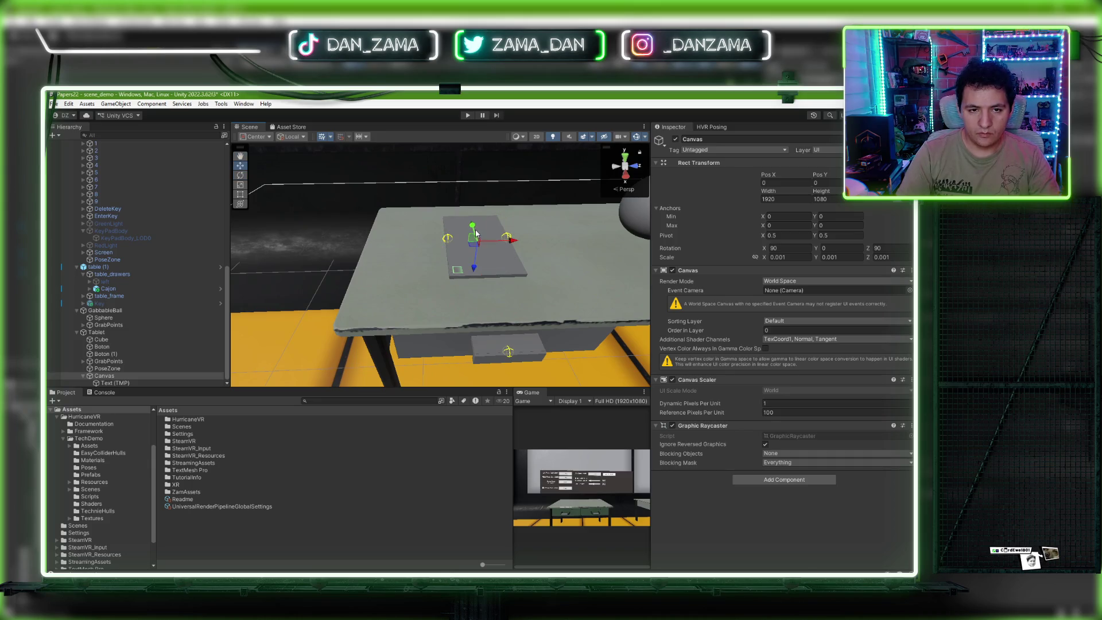
{"action": "mouse_move", "coordinate": [475, 271]}
{"action": "left_mouse_down"}
{"action": "mouse_move", "coordinate": [501, 259]}
{"action": "mouse_move", "coordinate": [463, 362]}
{"action": "mouse_move", "coordinate": [267, 338]}
{"action": "left_mouse_up"}
{"action": "key", "text": "ctrl+s"}
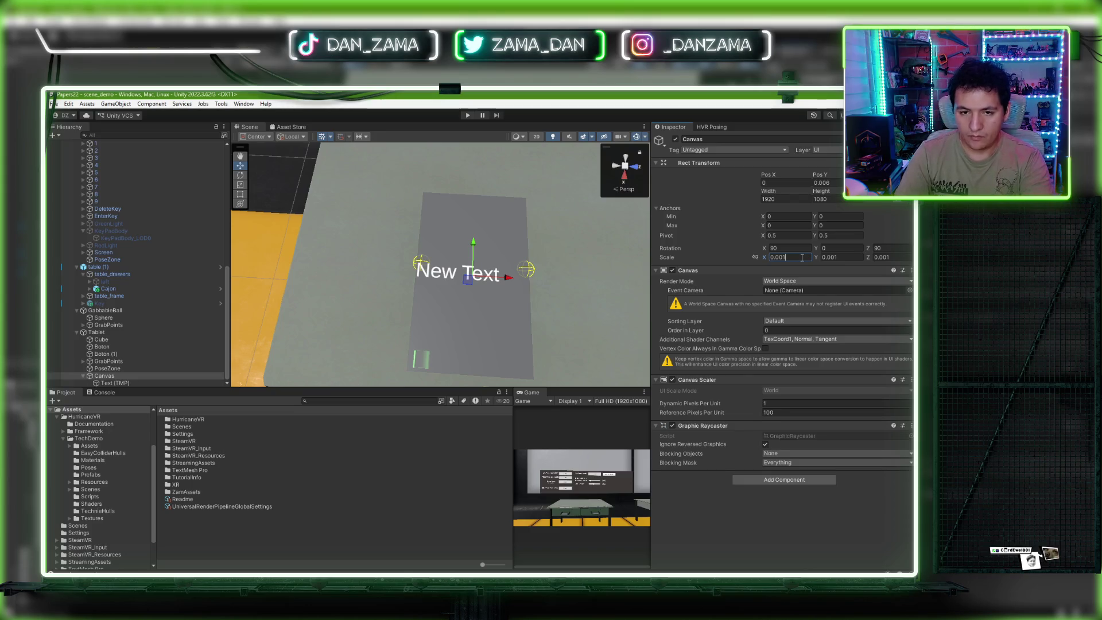
Step: Set the Canvas Scale X and Y to 0.0001 and frame it up close
{"action": "type", "text": "0"}
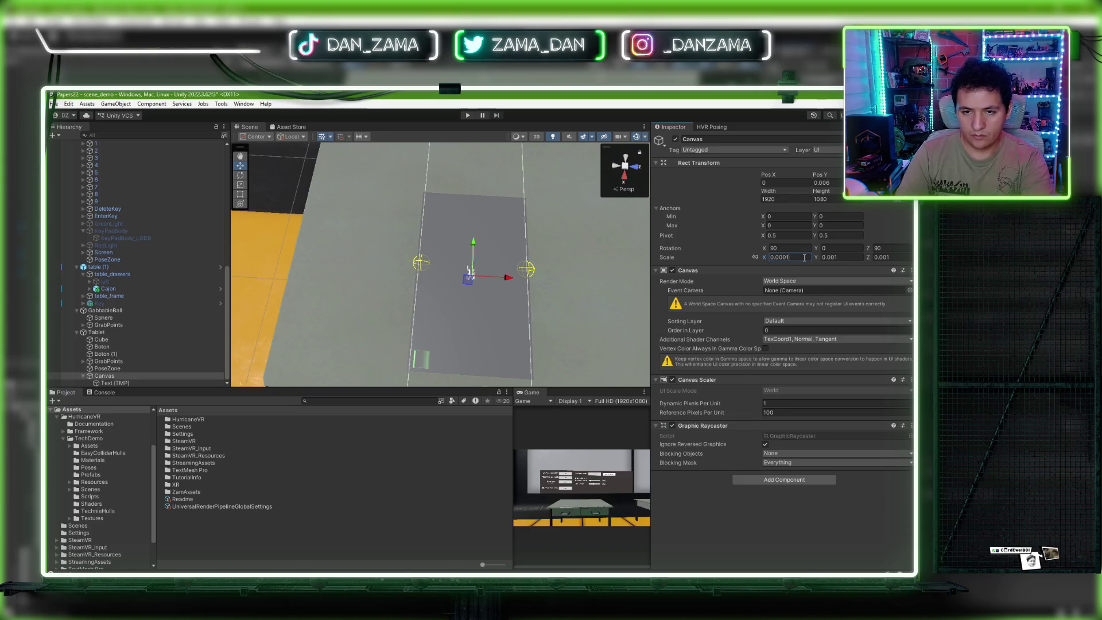
{"action": "left_click", "coordinate": [839, 257]}
{"action": "left_click_drag", "start_coordinate": [620, 267], "coordinate": [410, 274]}
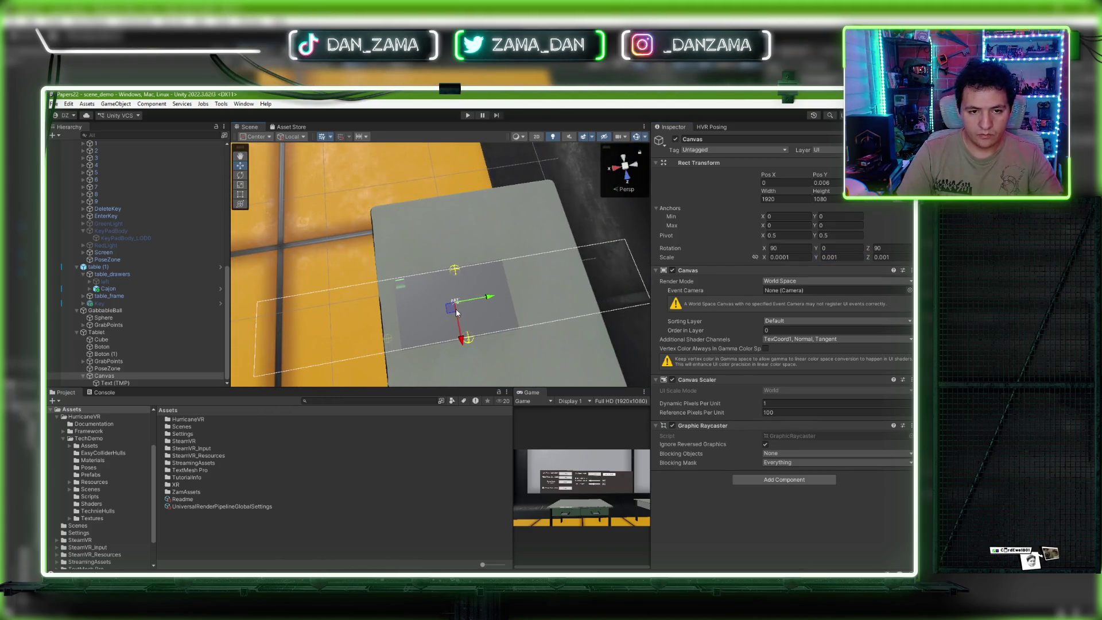
{"action": "key", "text": "r"}
{"action": "left_click_drag", "start_coordinate": [489, 297], "coordinate": [460, 301]}
{"action": "left_click", "coordinate": [792, 257]}
{"action": "left_click", "coordinate": [842, 258]}
{"action": "type", "text": "0.0001"}
{"action": "key", "text": "Return"}
{"action": "key", "text": "f"}
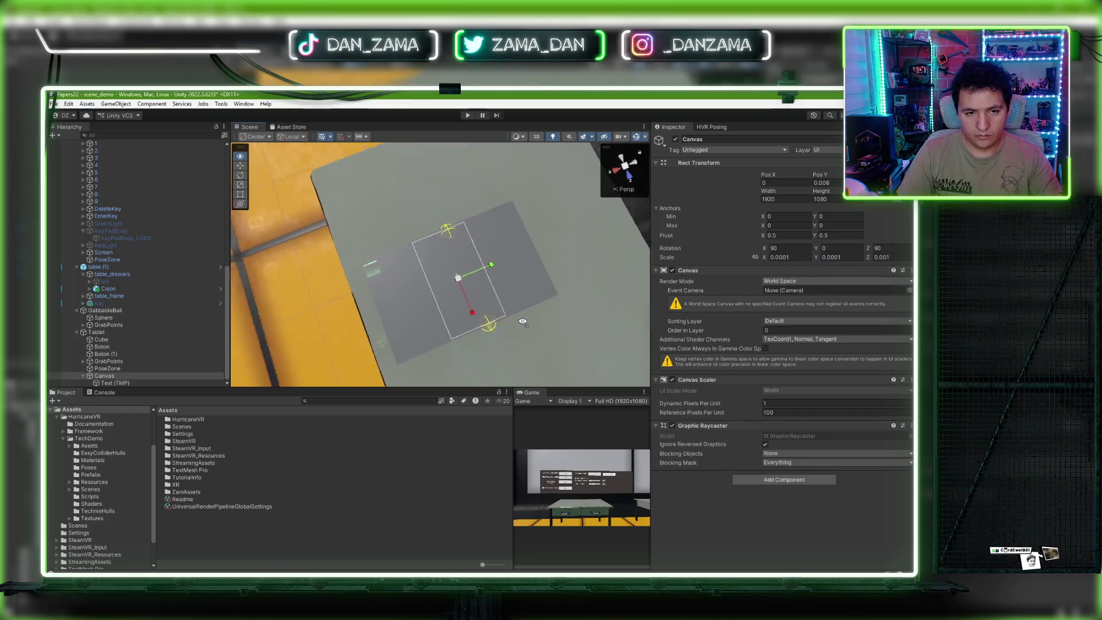
{"action": "left_click_drag", "start_coordinate": [630, 291], "coordinate": [449, 272]}
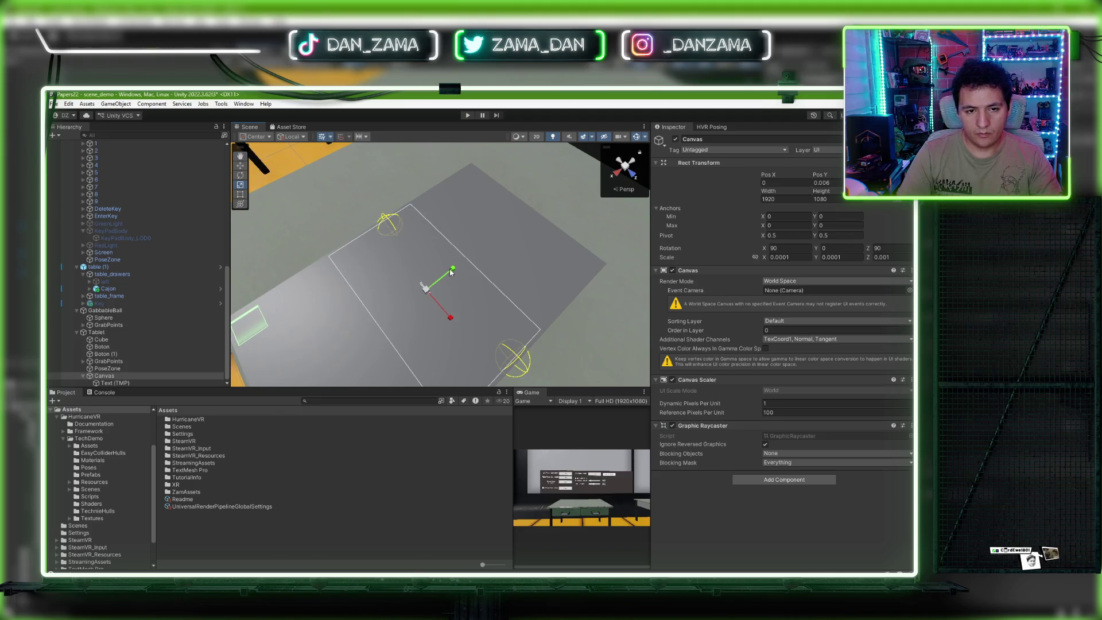
Step: Stretch Text (TMP) across the canvas, adjust its edges, turn off Auto Size, and set Font Size 200
{"action": "left_click", "coordinate": [167, 382]}
{"action": "left_click", "coordinate": [671, 188]}
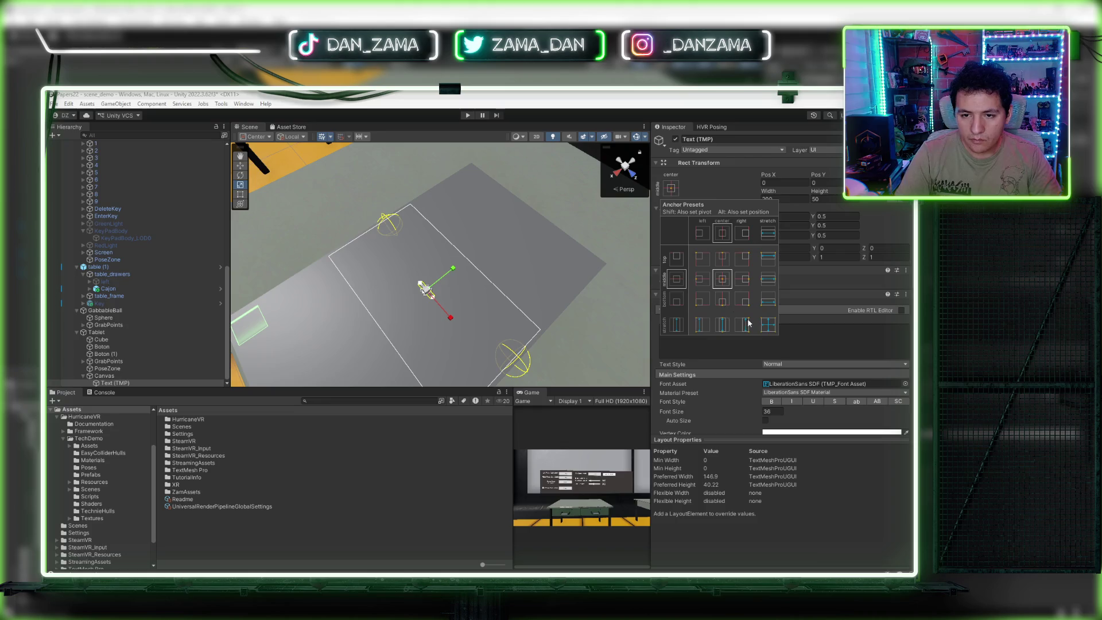
{"action": "left_click", "coordinate": [769, 324], "text": "alt"}
{"action": "scroll", "coordinate": [746, 344], "scroll_direction": "down", "scroll_amount": 2}
{"action": "left_click", "coordinate": [765, 372]}
{"action": "mouse_move", "coordinate": [517, 287]}
{"action": "left_mouse_down"}
{"action": "mouse_move", "coordinate": [489, 282]}
{"action": "mouse_move", "coordinate": [554, 265]}
{"action": "mouse_move", "coordinate": [551, 276]}
{"action": "mouse_move", "coordinate": [513, 260]}
{"action": "left_mouse_up"}
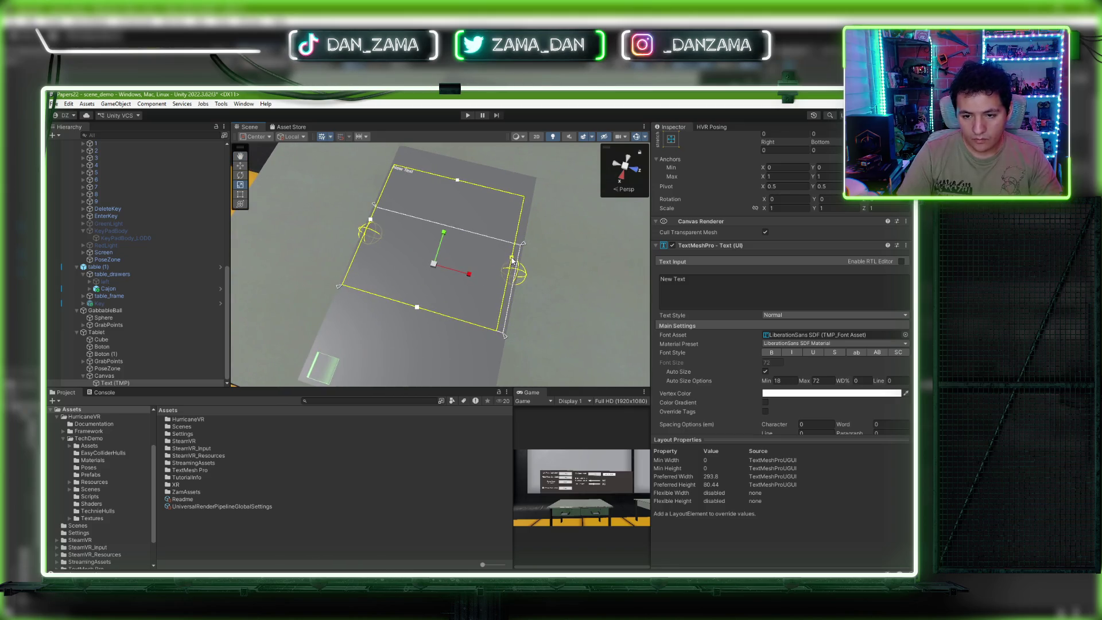
{"action": "left_click_drag", "start_coordinate": [370, 220], "coordinate": [375, 224]}
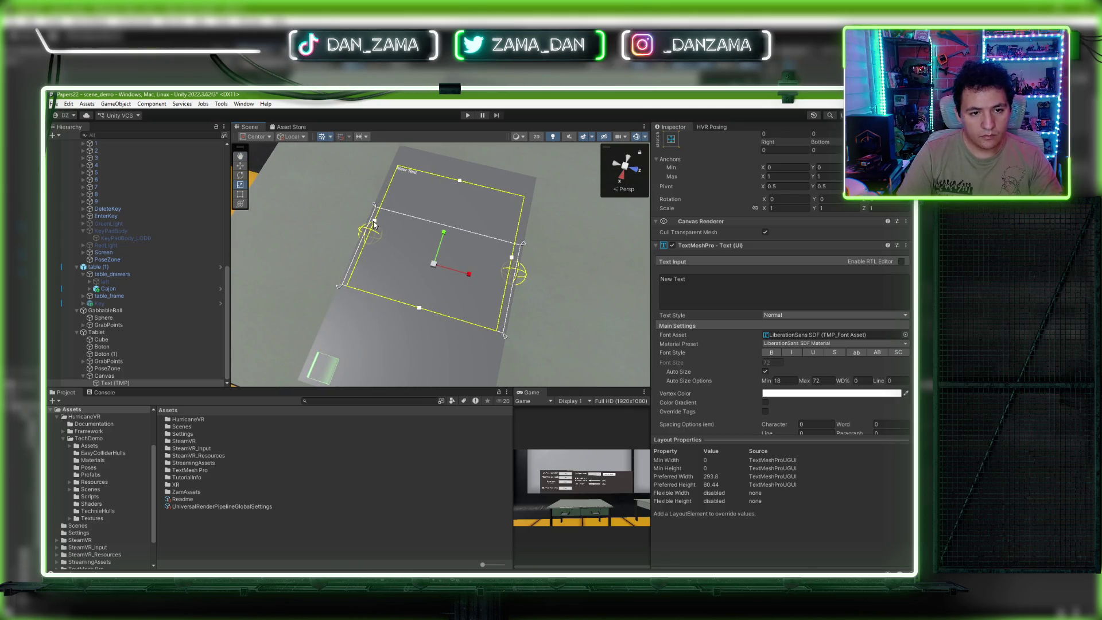
{"action": "mouse_move", "coordinate": [419, 308]}
{"action": "left_mouse_down"}
{"action": "mouse_move", "coordinate": [404, 362]}
{"action": "mouse_move", "coordinate": [454, 306]}
{"action": "mouse_move", "coordinate": [488, 298]}
{"action": "left_mouse_up"}
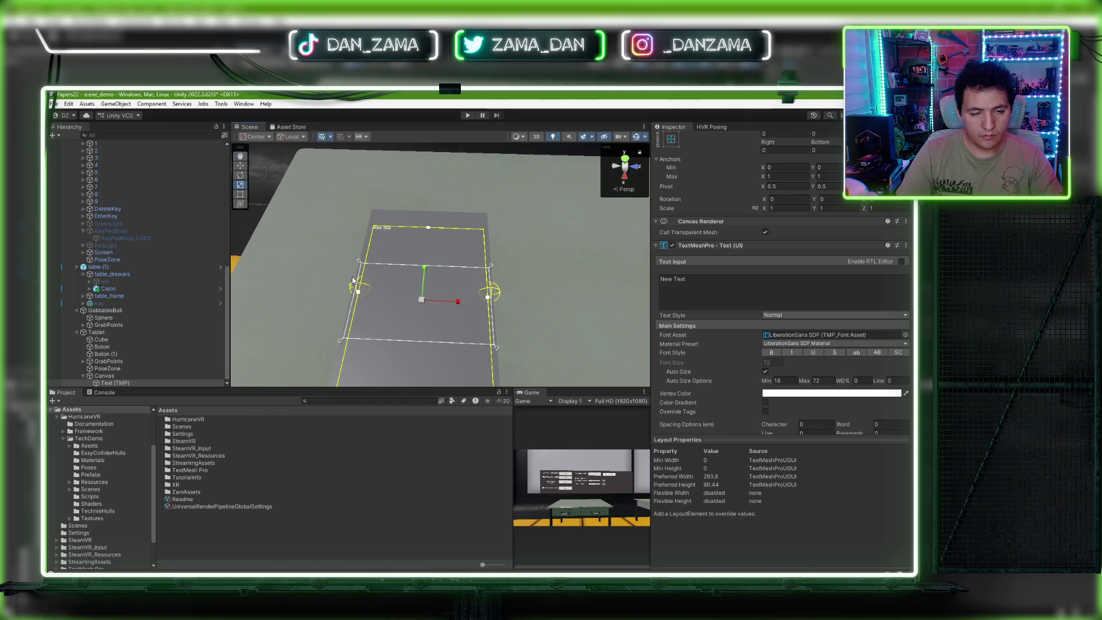
{"action": "left_click", "coordinate": [765, 372]}
{"action": "left_click_drag", "start_coordinate": [825, 363], "coordinate": [847, 363]}
{"action": "type", "text": "200"}
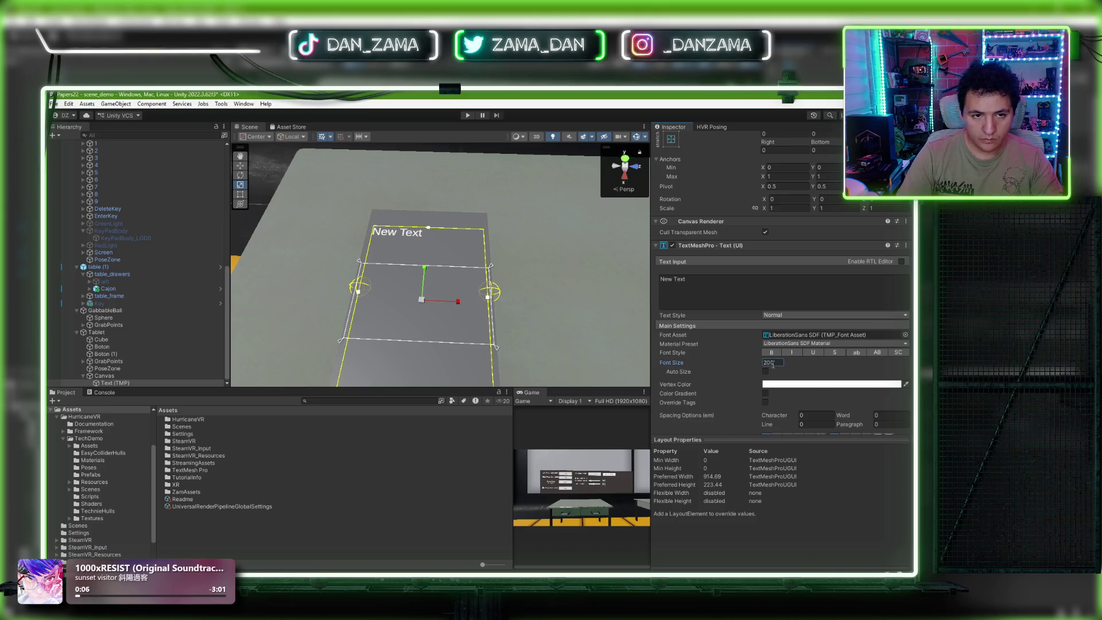
Step: Replace the text with a long 'HOLAAAA…' string, check its wrapping, and select the Canvas
{"action": "type", "text": "HO"}
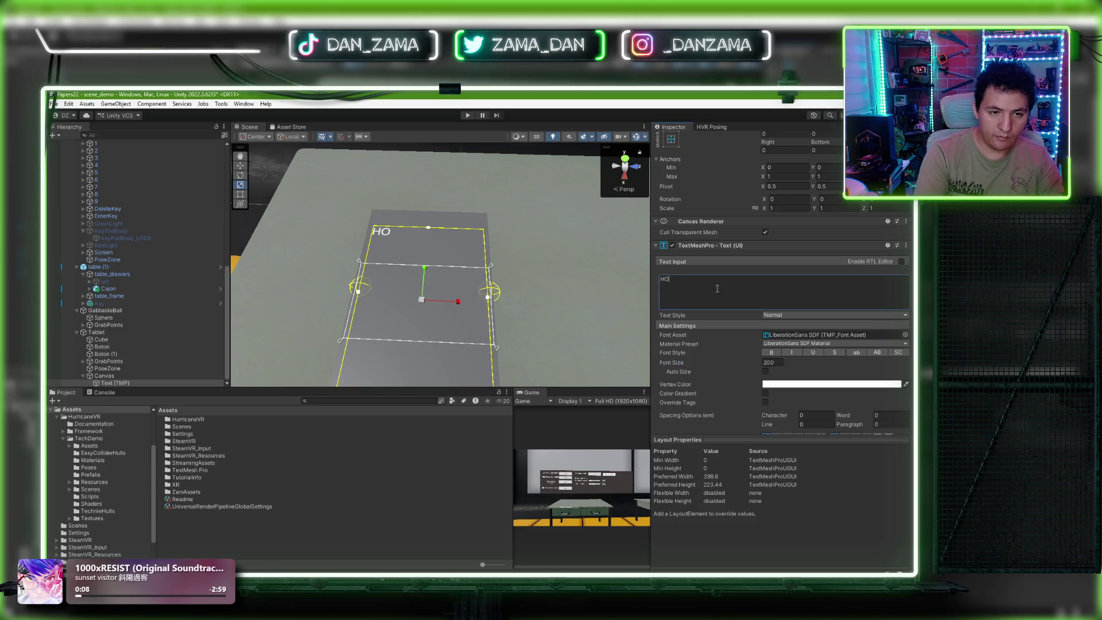
{"action": "type", "text": "LAAAAAAAAAAAAAAAAAAAAAAAAAAAAAAAAAAAAAAAAAAAAAAA"}
{"action": "mouse_move", "coordinate": [533, 278]}
{"action": "left_mouse_down"}
{"action": "mouse_move", "coordinate": [341, 236]}
{"action": "mouse_move", "coordinate": [530, 289]}
{"action": "mouse_move", "coordinate": [402, 344]}
{"action": "left_mouse_up"}
{"action": "left_click", "coordinate": [151, 376]}
{"action": "right_click", "coordinate": [147, 374]}
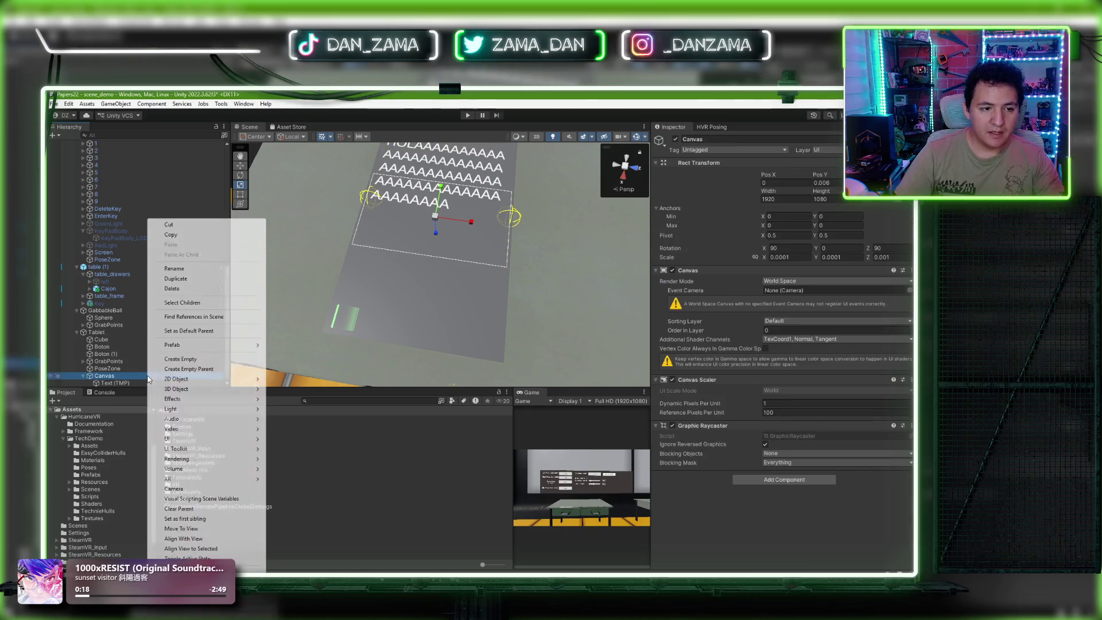
Step: Set the Canvas Scale X and Y to 0.0002
{"action": "left_click", "coordinate": [120, 377]}
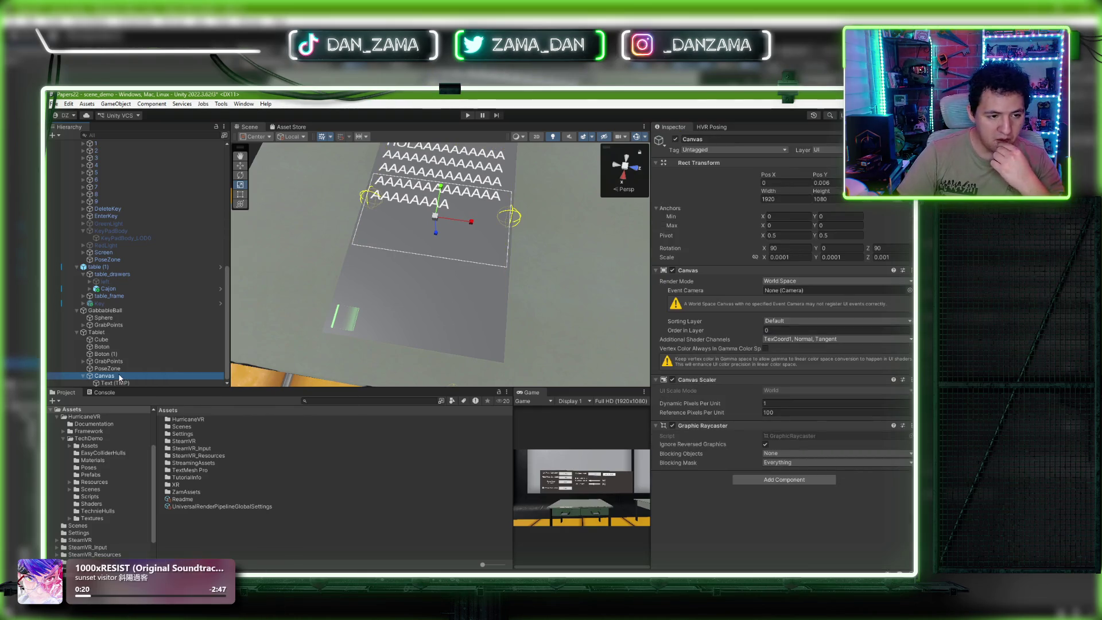
{"action": "left_click_drag", "start_coordinate": [403, 326], "coordinate": [514, 296]}
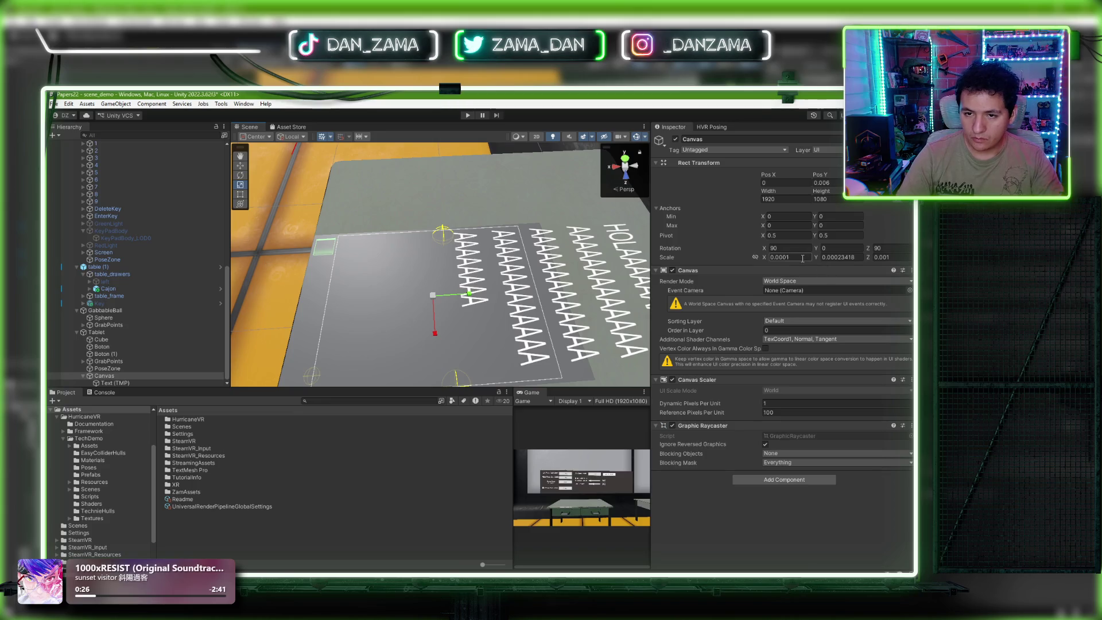
{"action": "key", "text": "BackSpace"}
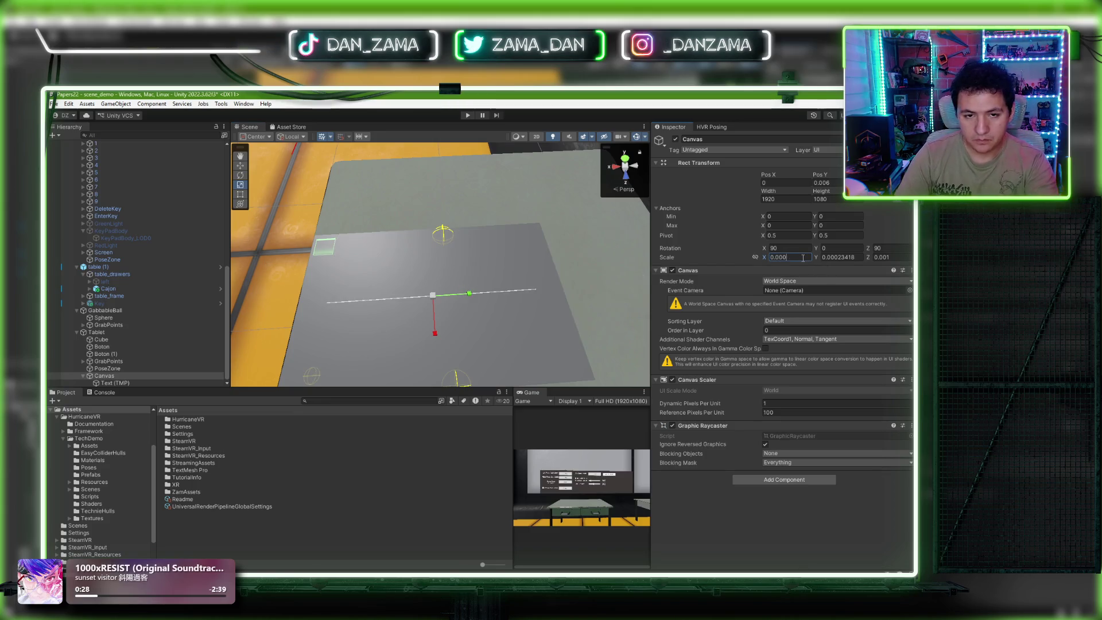
{"action": "type", "text": "5"}
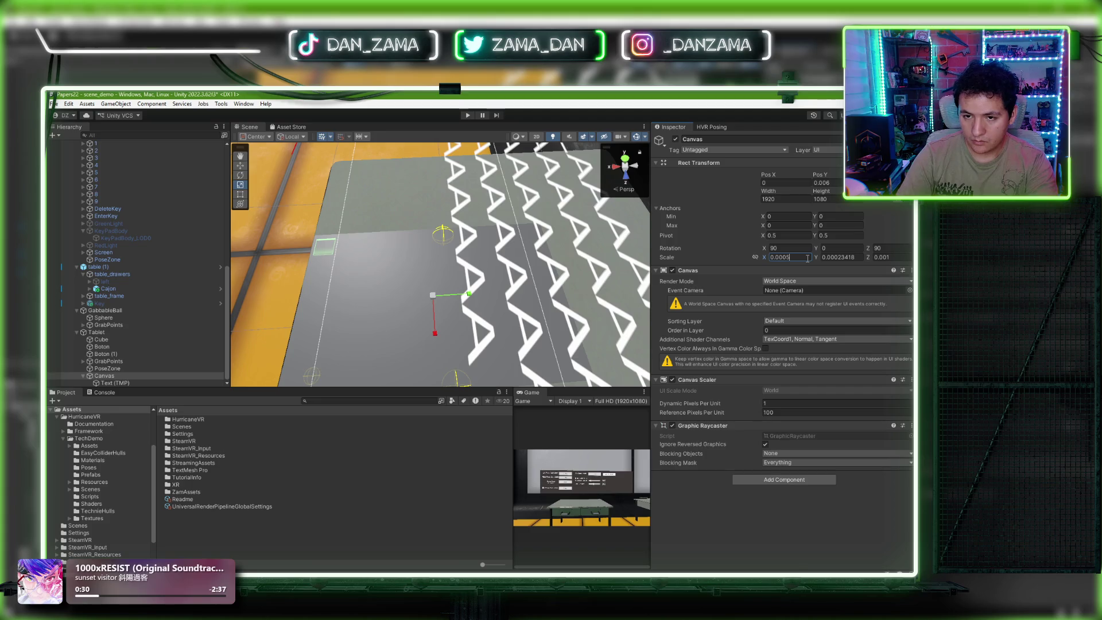
{"action": "key", "text": "BackSpace"}
{"action": "type", "text": "2"}
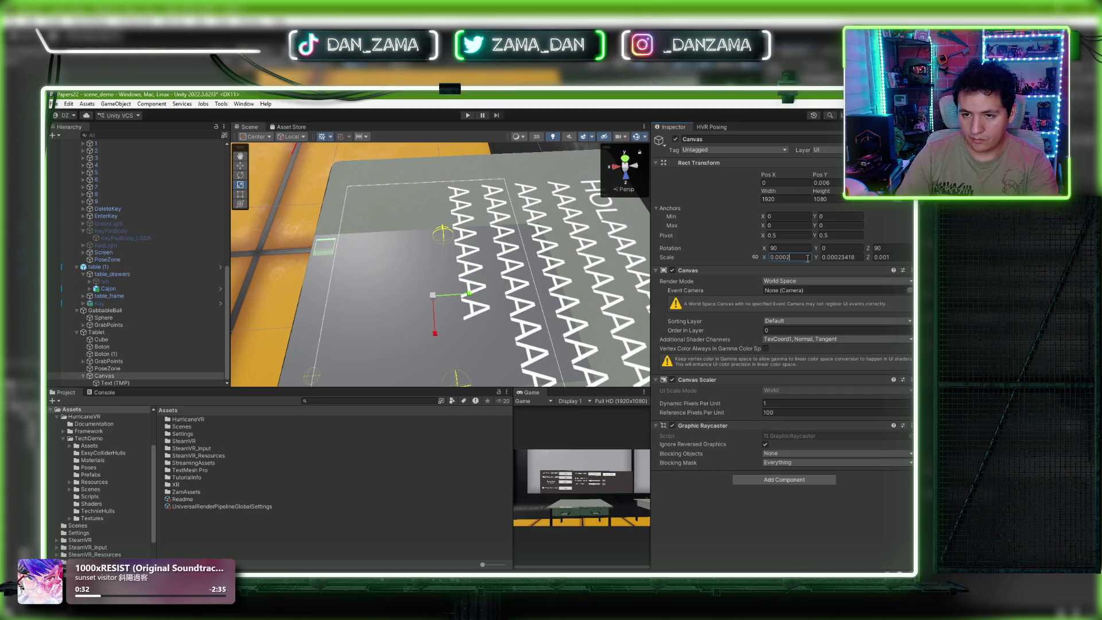
{"action": "double_click", "coordinate": [845, 257]}
{"action": "type", "text": "0.0002"}
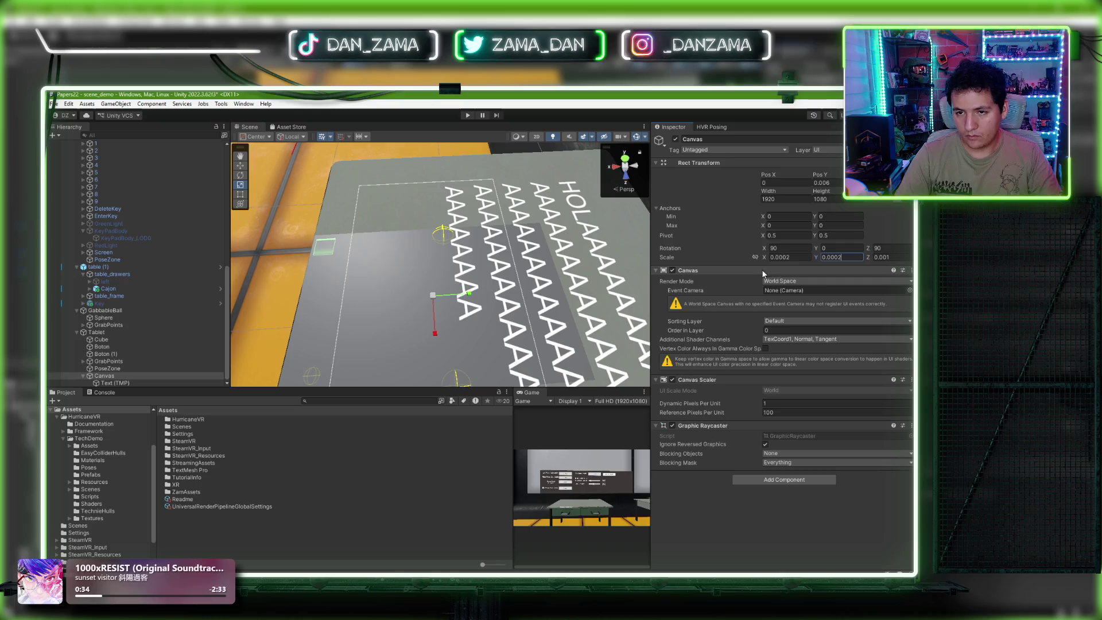
Step: Set the Canvas Width to 1000
{"action": "scroll", "coordinate": [473, 305], "scroll_direction": "down", "scroll_amount": 3}
{"action": "scroll", "coordinate": [474, 304], "scroll_direction": "up", "scroll_amount": 2}
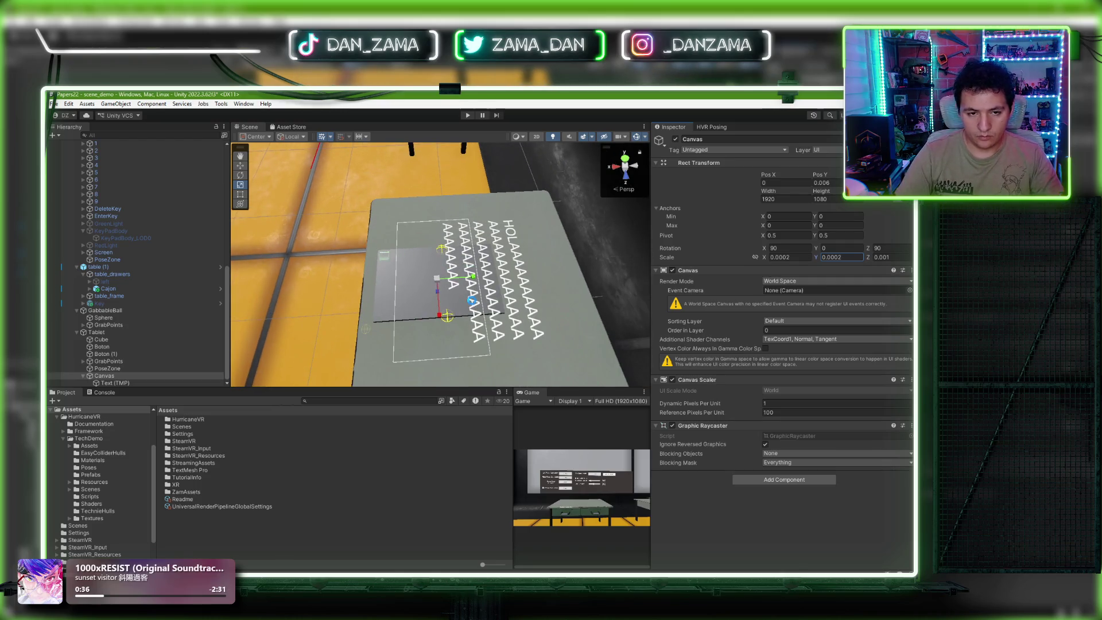
{"action": "scroll", "coordinate": [472, 304], "scroll_direction": "up", "scroll_amount": 1}
{"action": "left_click", "coordinate": [798, 199]}
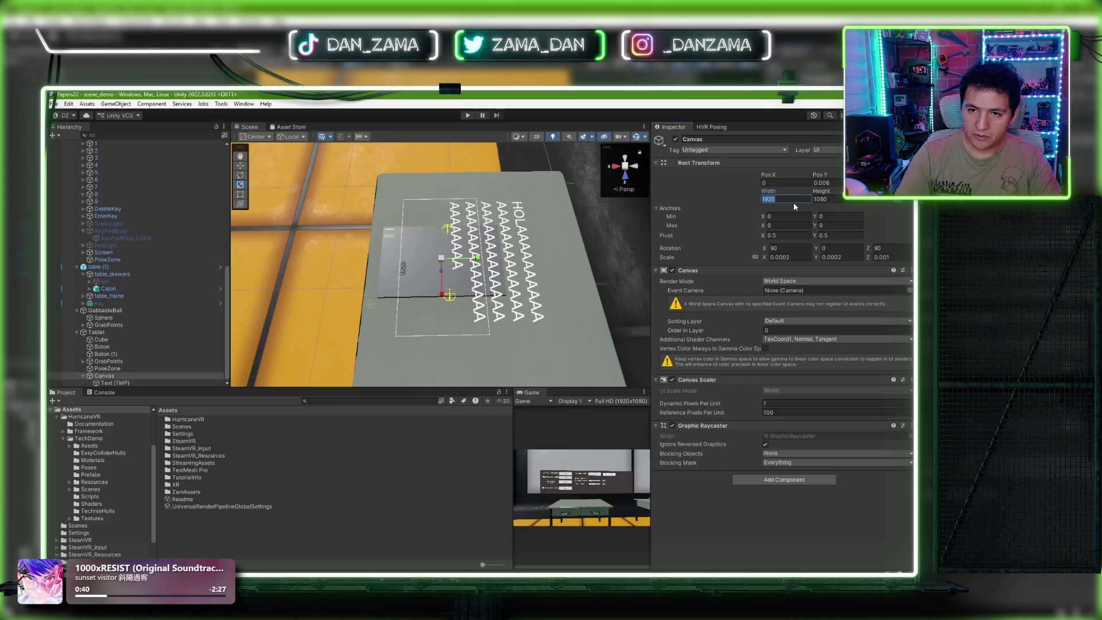
{"action": "type", "text": "1000"}
{"action": "left_click", "coordinate": [838, 199]}
{"action": "type", "text": "1000"}
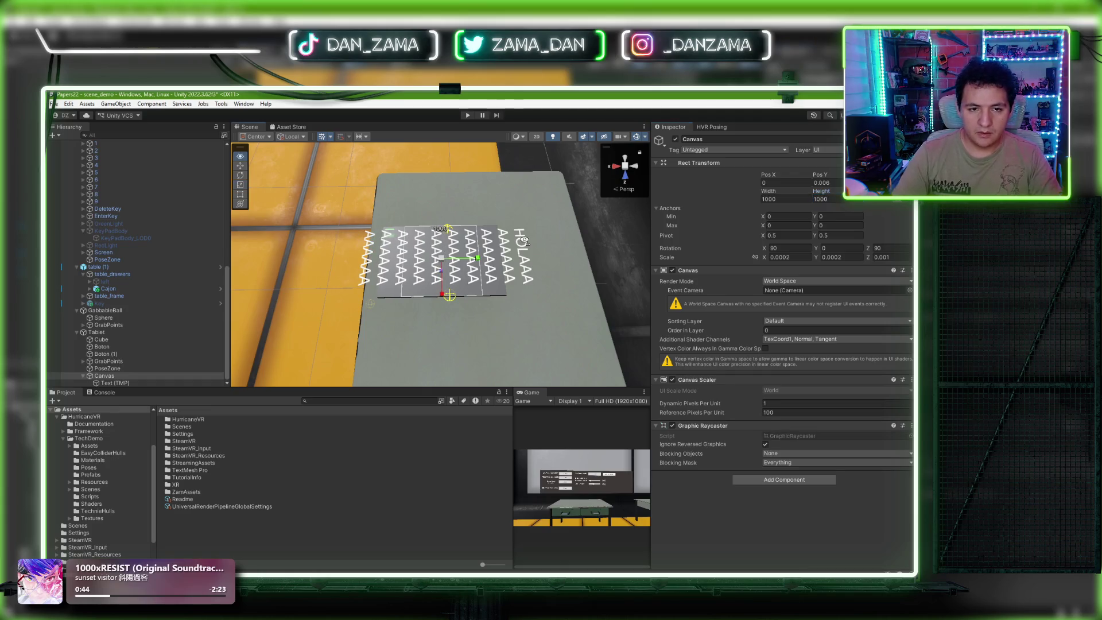
Step: Set the Canvas Height to 1300 and nudge the canvas sideways on the tablet
{"action": "scroll", "coordinate": [524, 240], "scroll_direction": "up", "scroll_amount": 5}
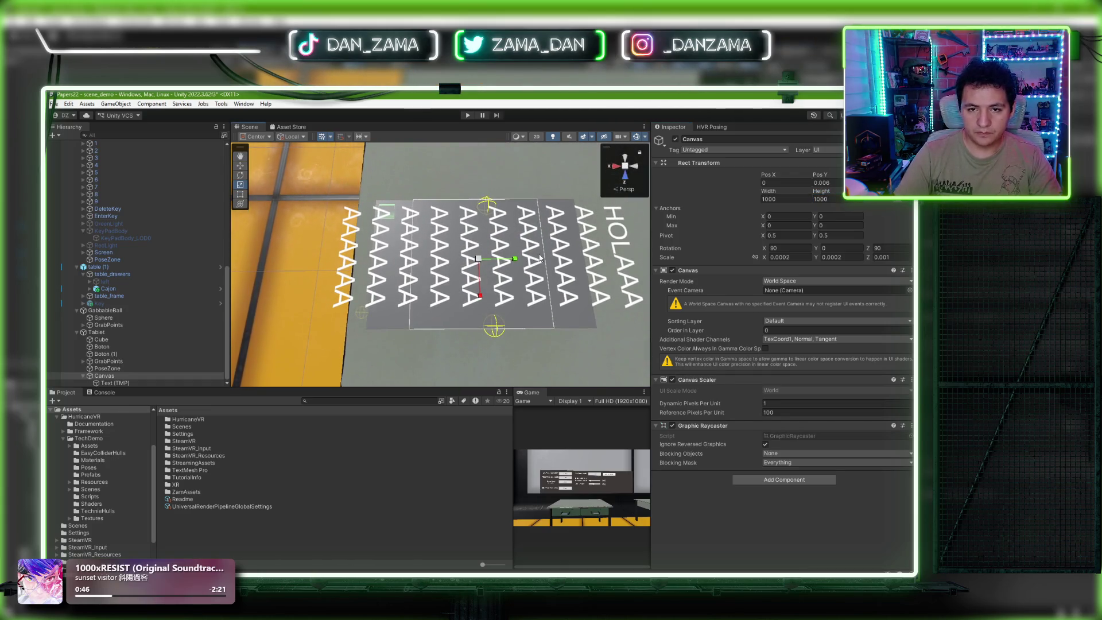
{"action": "mouse_move", "coordinate": [488, 202]}
{"action": "left_mouse_down"}
{"action": "mouse_move", "coordinate": [476, 242]}
{"action": "mouse_move", "coordinate": [505, 241]}
{"action": "left_mouse_up"}
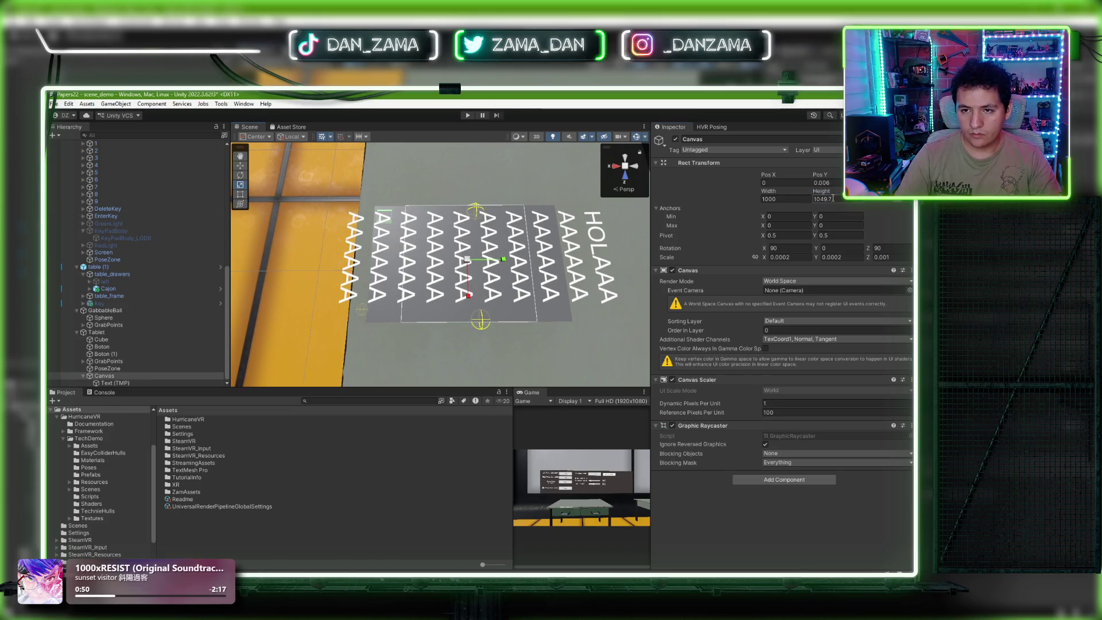
{"action": "type", "text": "100"}
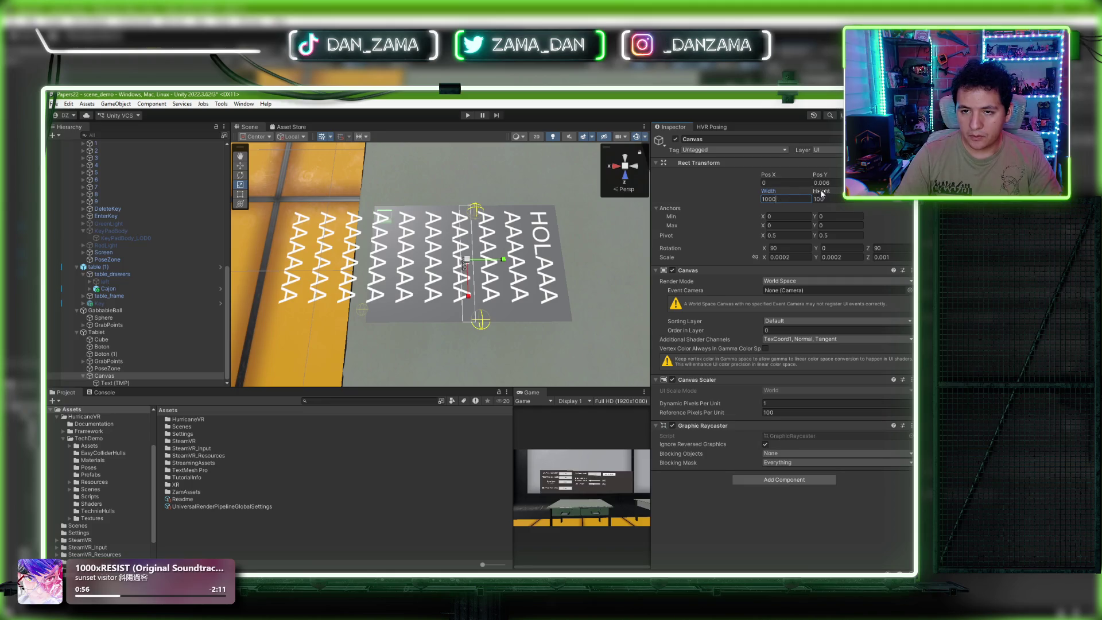
{"action": "left_click_drag", "start_coordinate": [817, 192], "coordinate": [836, 195]}
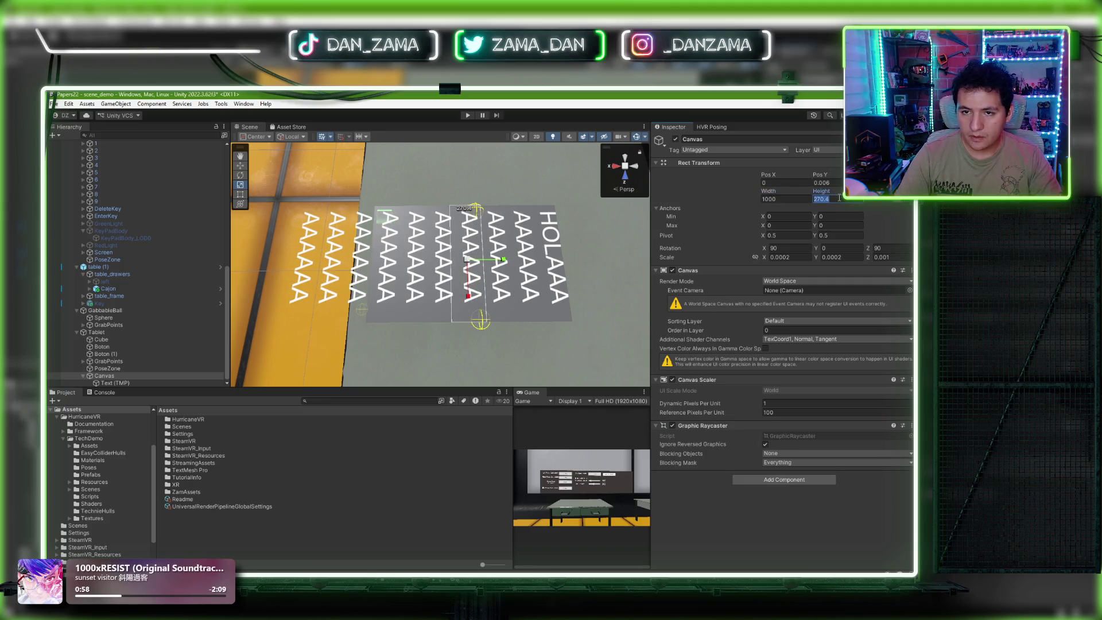
{"action": "type", "text": "1100"}
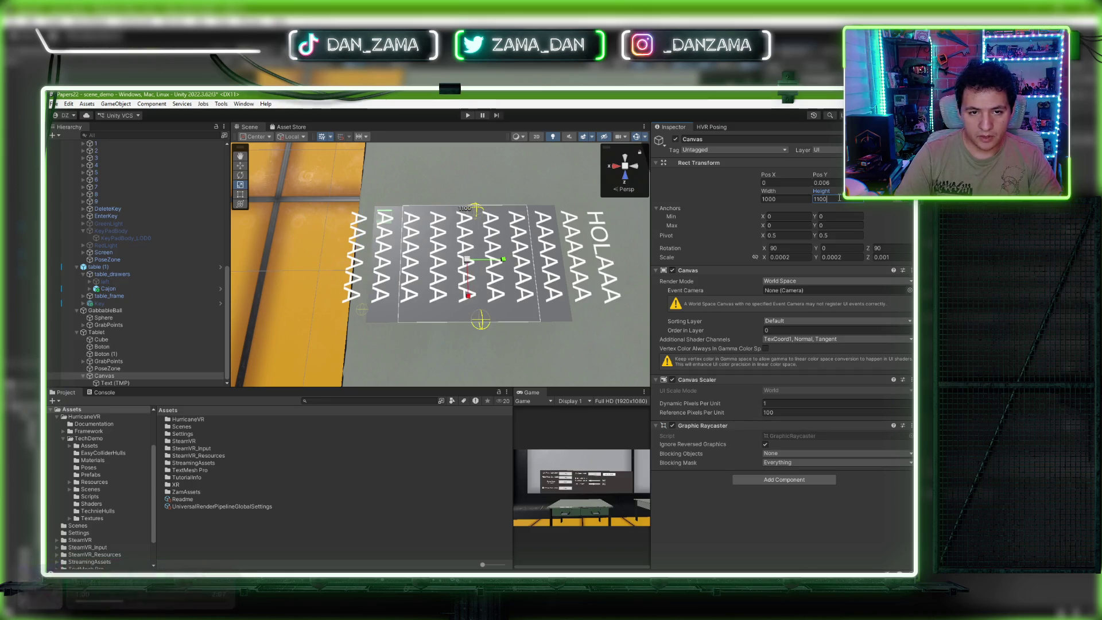
{"action": "key", "text": "BackSpace"}
{"action": "key", "text": "BackSpace"}
{"action": "key", "text": "BackSpace"}
{"action": "type", "text": "200"}
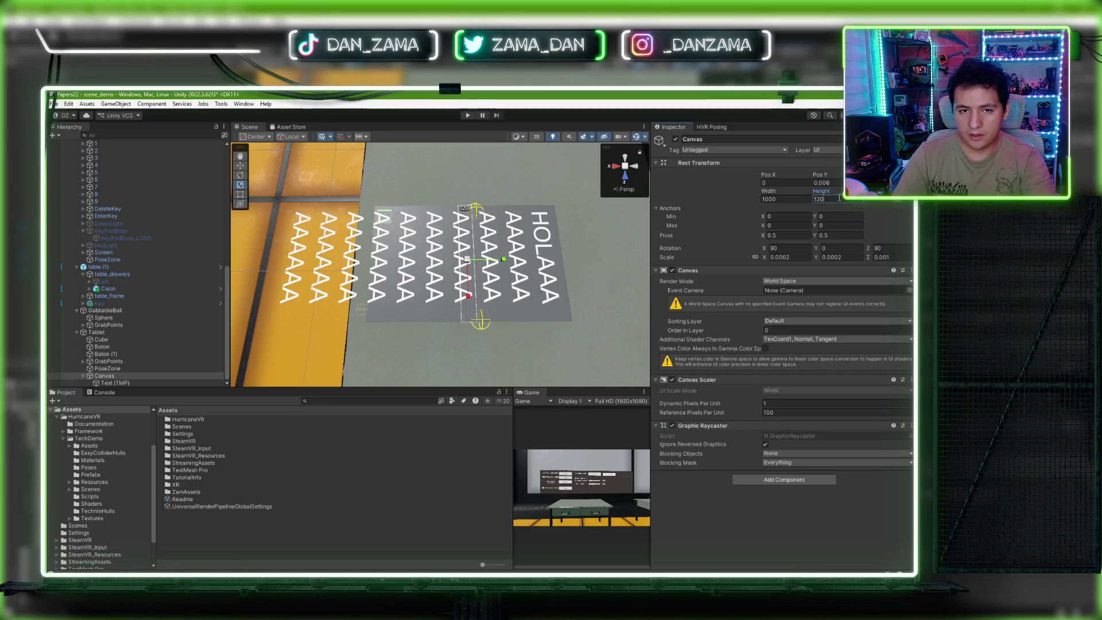
{"action": "key", "text": "BackSpace"}
{"action": "key", "text": "BackSpace"}
{"action": "key", "text": "BackSpace"}
{"action": "type", "text": "30"}
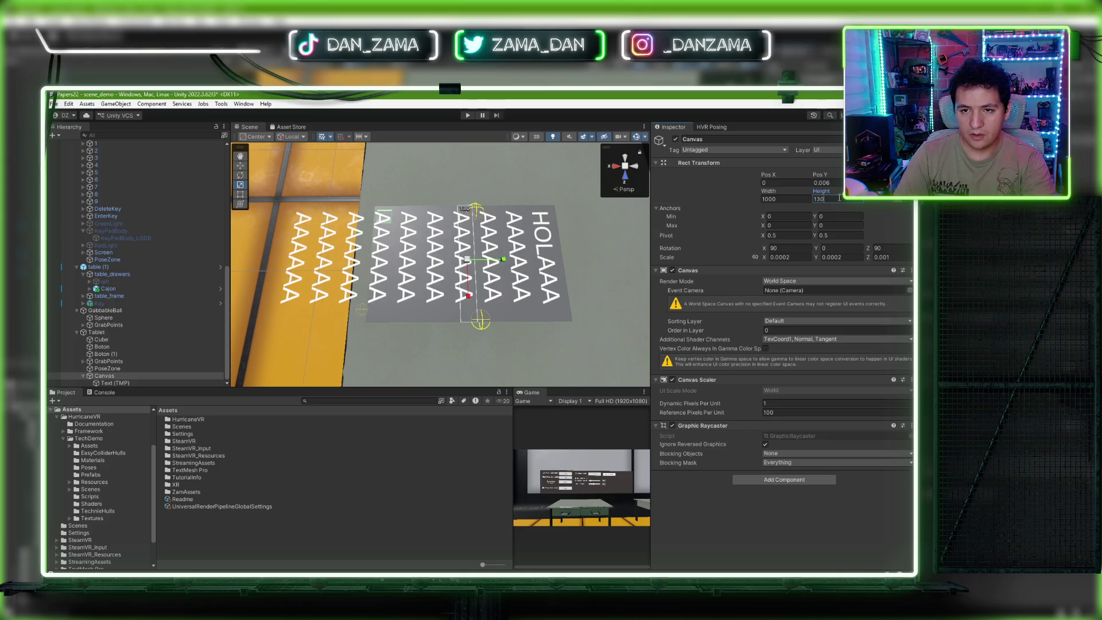
{"action": "type", "text": "0w"}
{"action": "left_click_drag", "start_coordinate": [503, 262], "coordinate": [515, 262]}
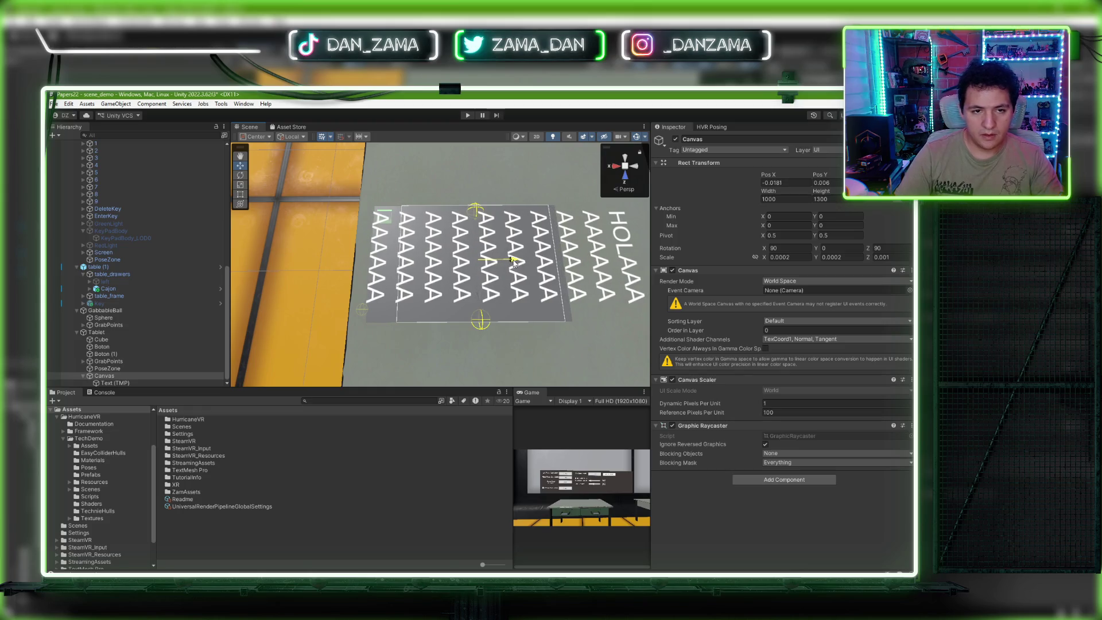
{"action": "left_click", "coordinate": [139, 380]}
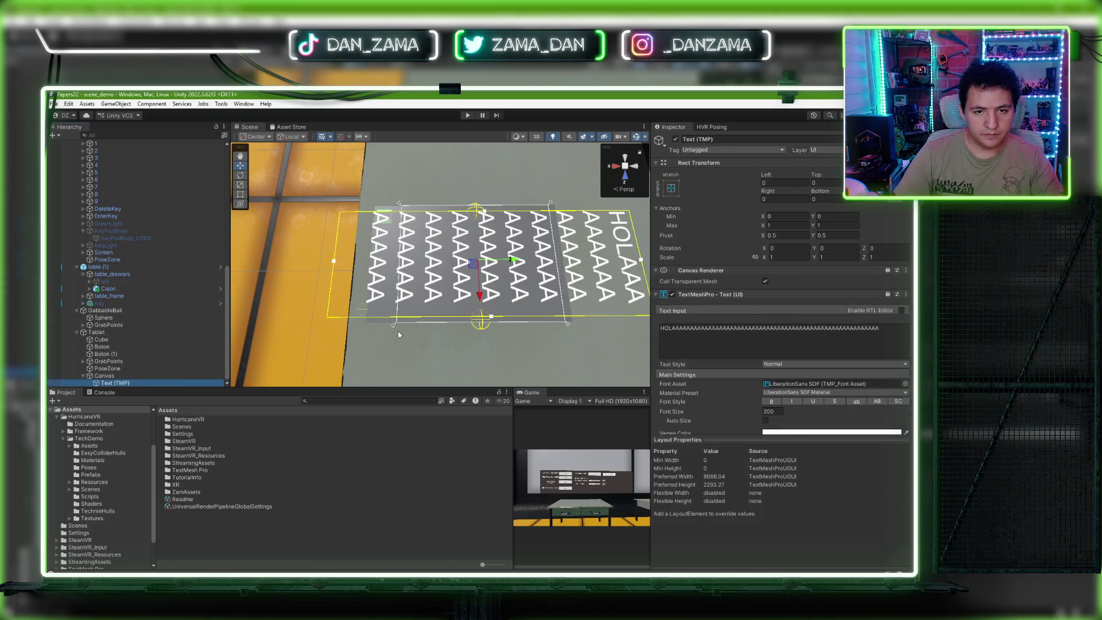
Step: Stretch Text (TMP) to fill the canvas, inset its edges, and turn on Auto Size
{"action": "left_click", "coordinate": [671, 191]}
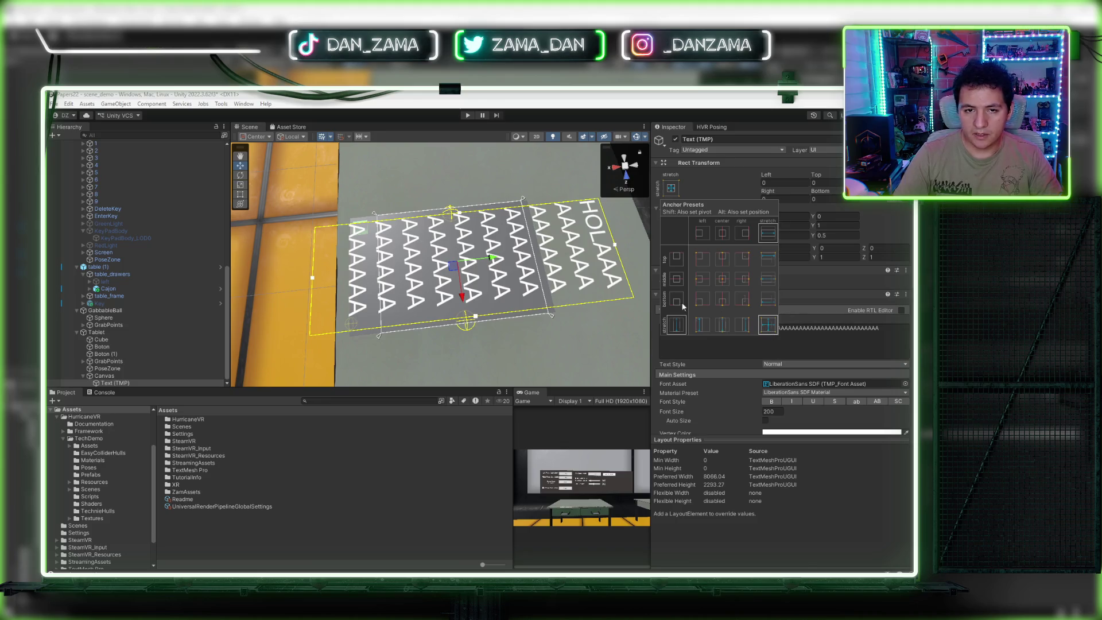
{"action": "left_click", "coordinate": [770, 329]}
{"action": "left_click_drag", "start_coordinate": [614, 245], "coordinate": [538, 255]}
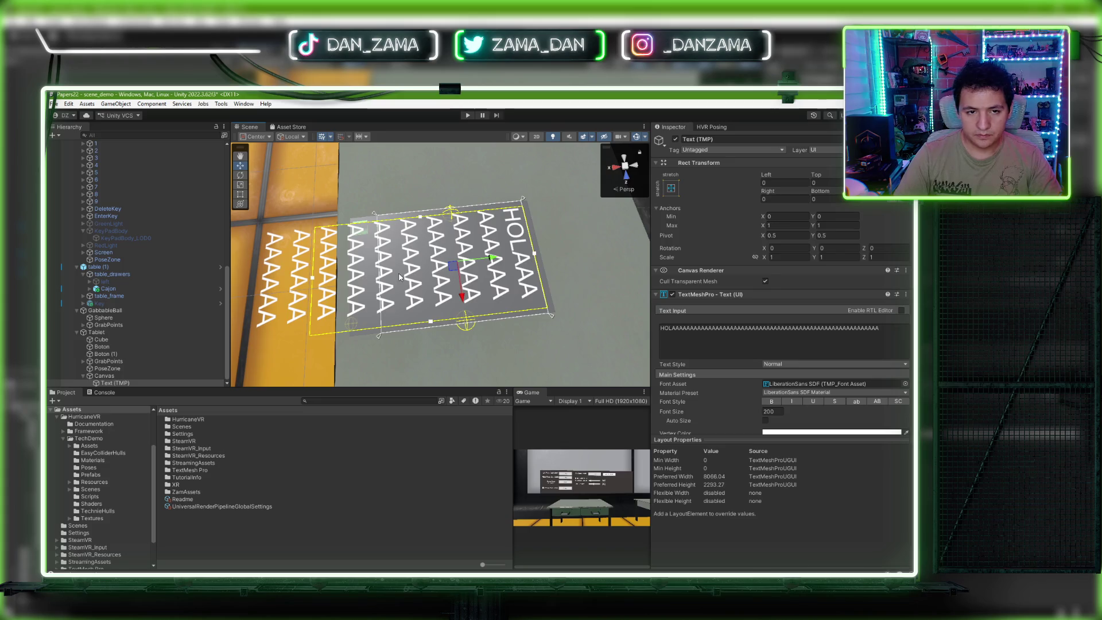
{"action": "mouse_move", "coordinate": [313, 279]}
{"action": "left_mouse_down"}
{"action": "mouse_move", "coordinate": [418, 279]}
{"action": "mouse_move", "coordinate": [380, 283]}
{"action": "left_mouse_up"}
{"action": "left_click", "coordinate": [765, 421]}
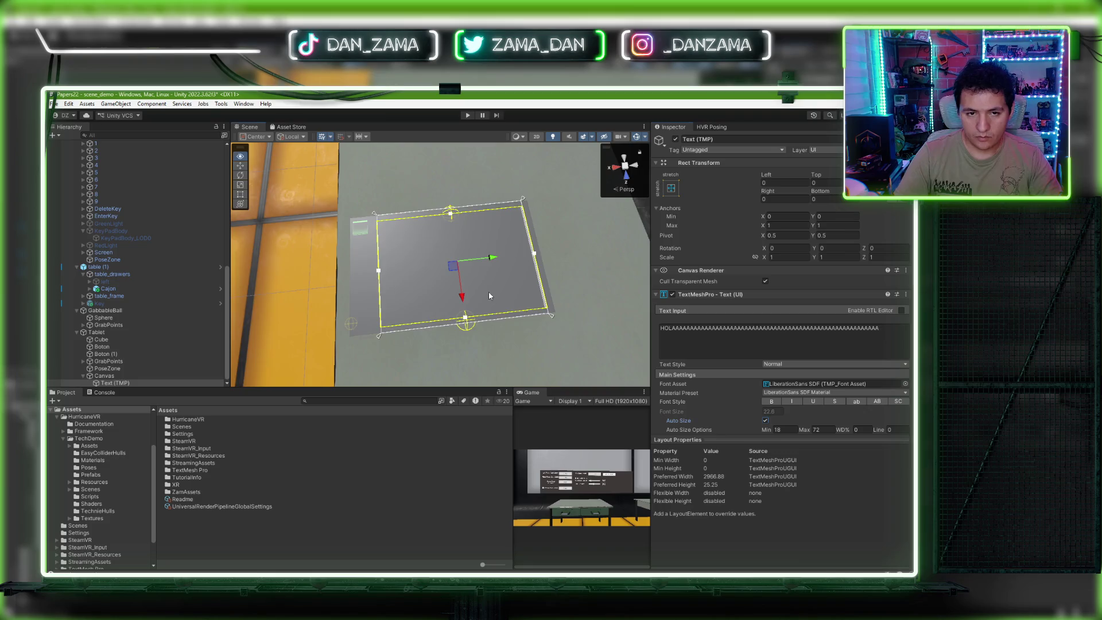
{"action": "scroll", "coordinate": [491, 294], "scroll_direction": "up", "scroll_amount": 3}
{"action": "left_click_drag", "start_coordinate": [491, 294], "coordinate": [617, 277]}
{"action": "scroll", "coordinate": [527, 265], "scroll_direction": "up", "scroll_amount": 5}
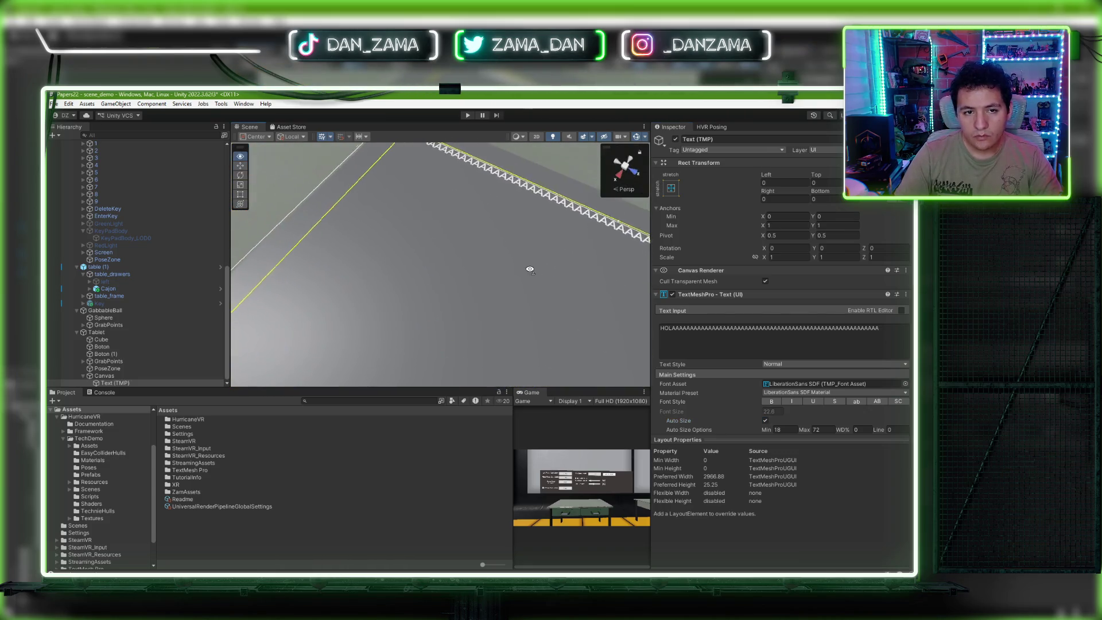
{"action": "scroll", "coordinate": [774, 405], "scroll_direction": "down", "scroll_amount": 2}
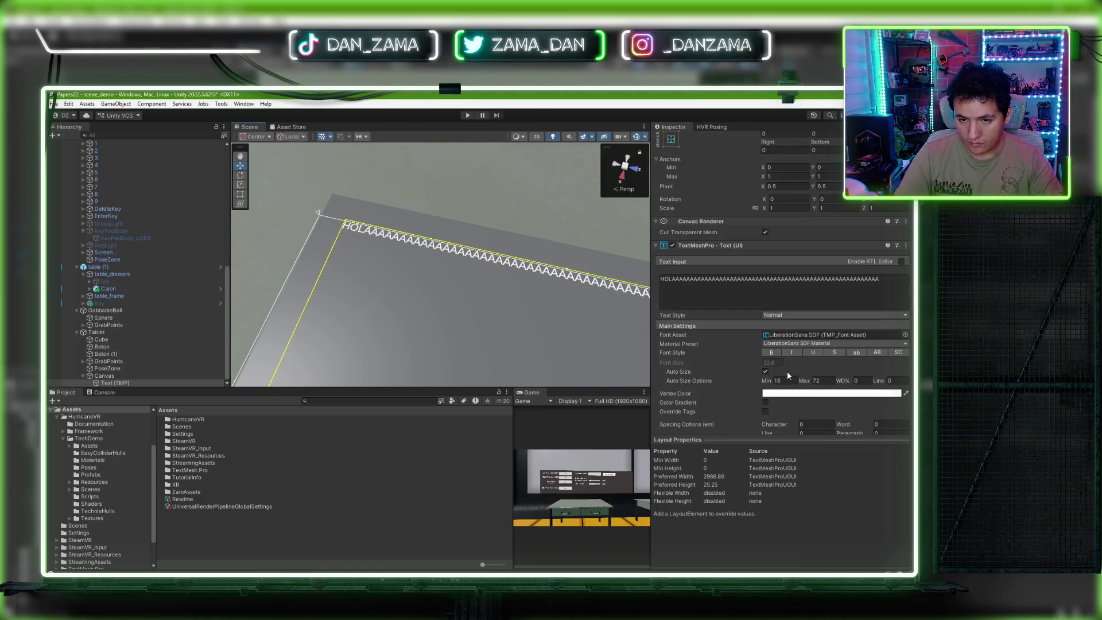
Step: Trim the text to 'HOLAA' and set the Auto Size maximum to 150
{"action": "left_click", "coordinate": [884, 281]}
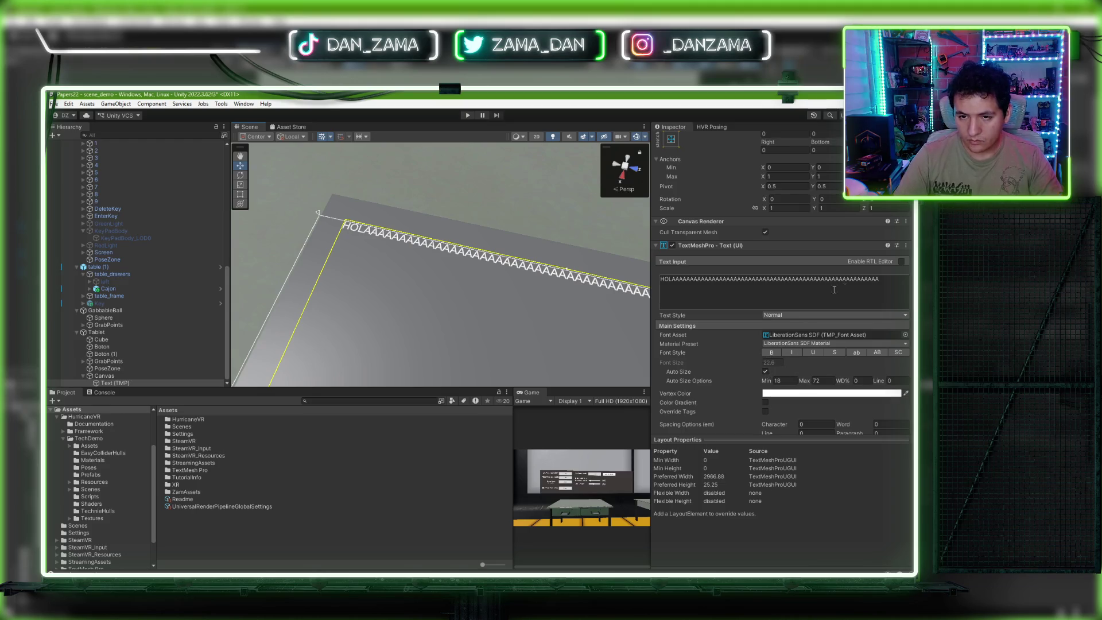
{"action": "left_click_drag", "start_coordinate": [884, 282], "coordinate": [680, 281]}
{"action": "key", "text": "BackSpace"}
{"action": "scroll", "coordinate": [558, 325], "scroll_direction": "down", "scroll_amount": 3}
{"action": "left_click", "coordinate": [822, 379]}
{"action": "type", "text": "150"}
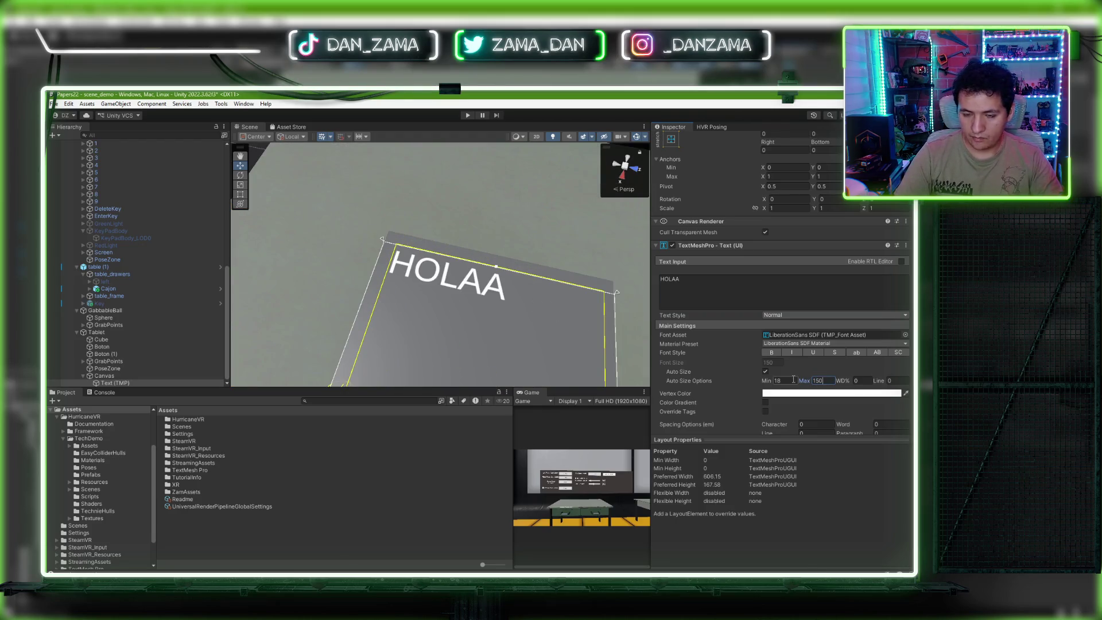
{"action": "left_click_drag", "start_coordinate": [581, 315], "coordinate": [613, 322]}
{"action": "left_click", "coordinate": [697, 284]}
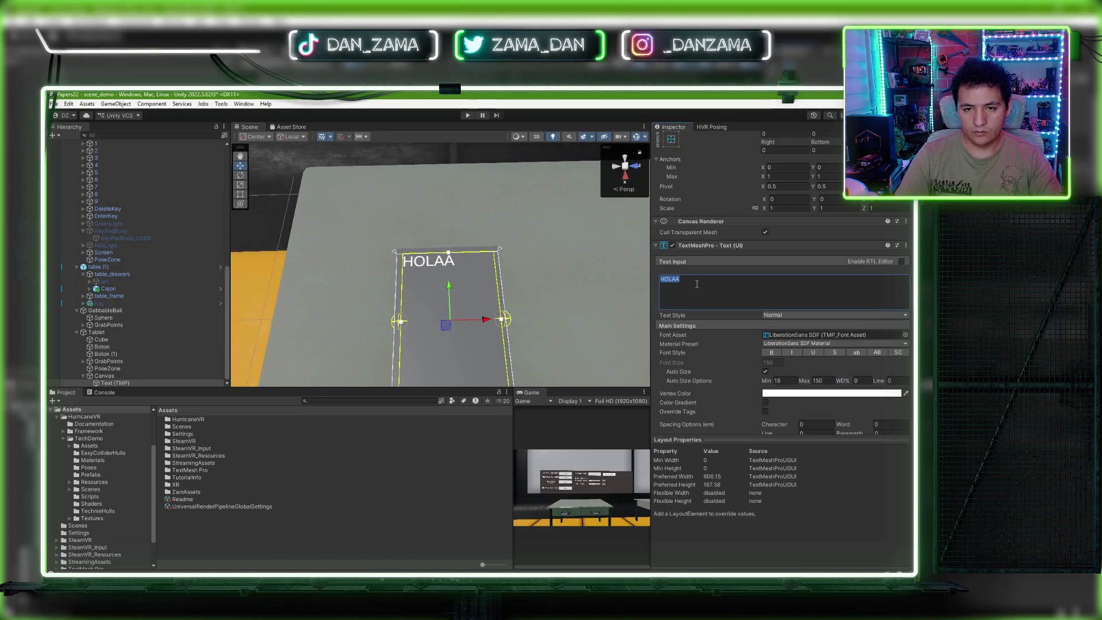
{"action": "key", "text": "Escape"}
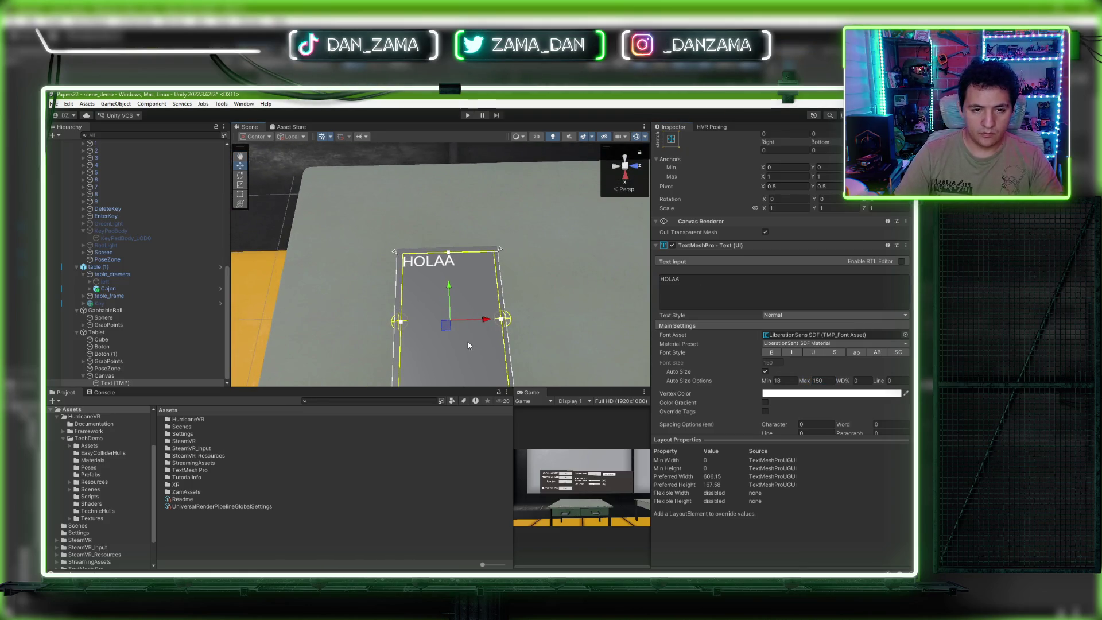
{"action": "right_click", "coordinate": [142, 308]}
{"action": "left_click", "coordinate": [396, 348]}
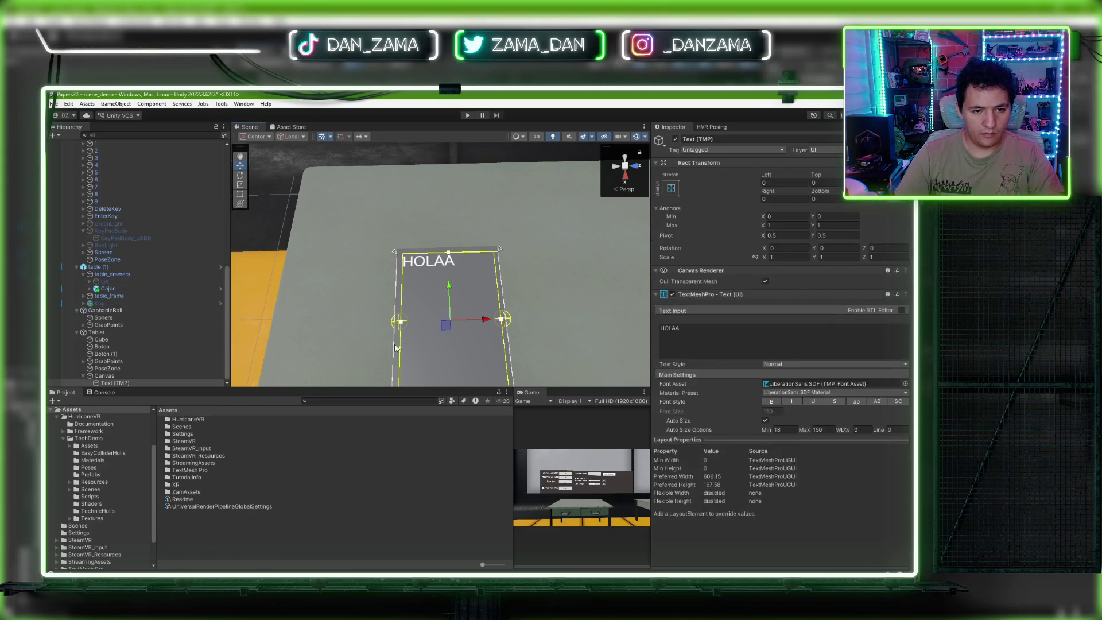
Step: Add a UI Image under the Canvas
{"action": "left_click", "coordinate": [138, 375]}
{"action": "right_click", "coordinate": [133, 375]}
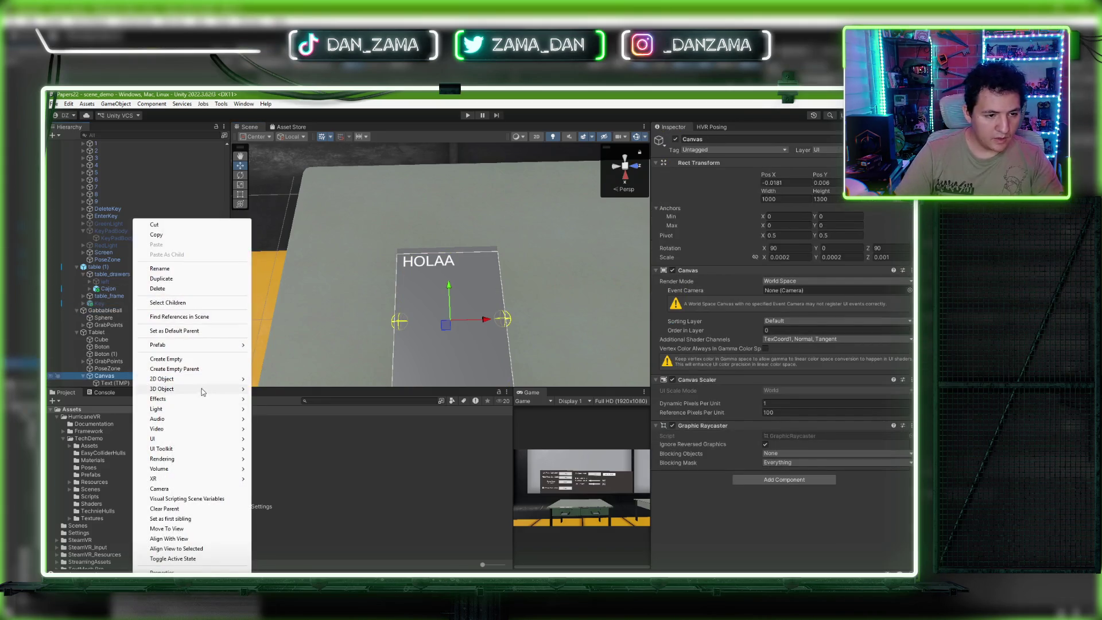
{"action": "mouse_move", "coordinate": [202, 440]}
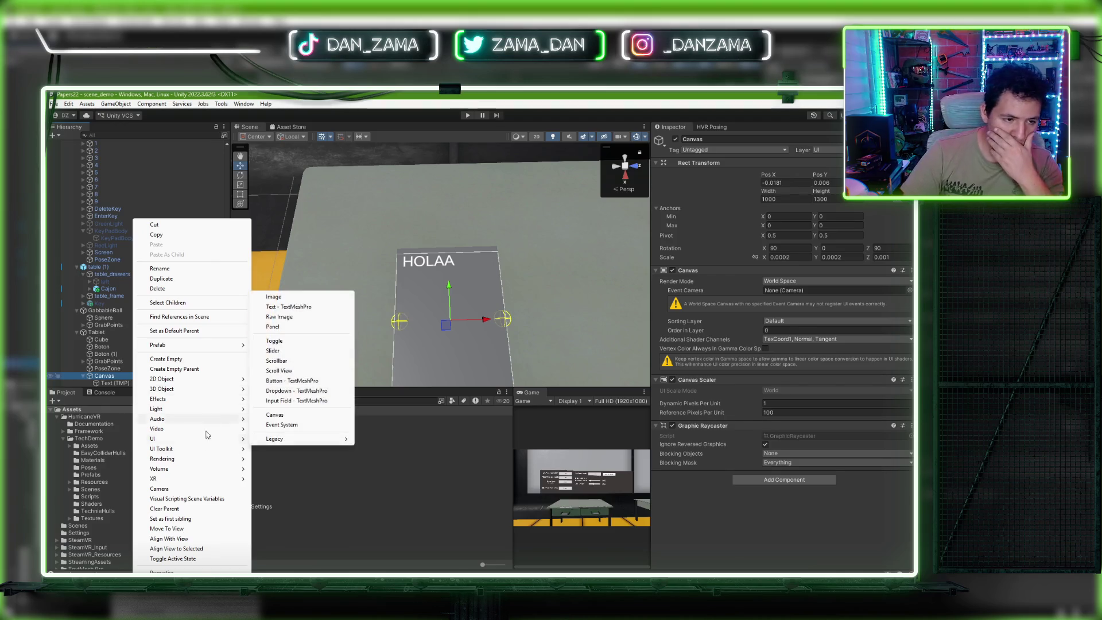
{"action": "left_click", "coordinate": [274, 296]}
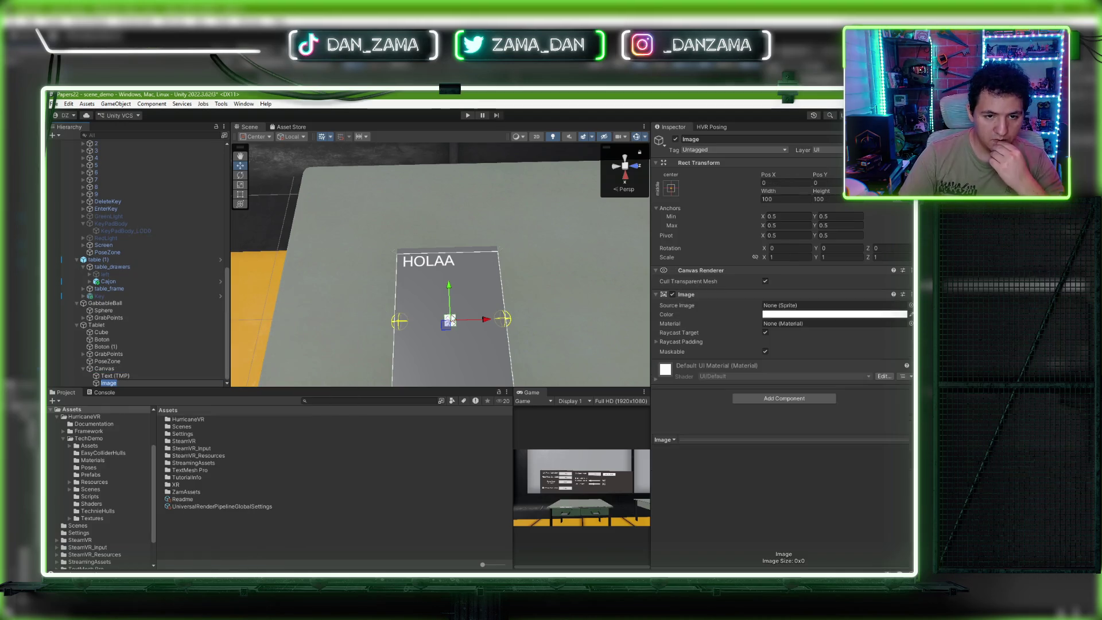
{"action": "left_click", "coordinate": [786, 316]}
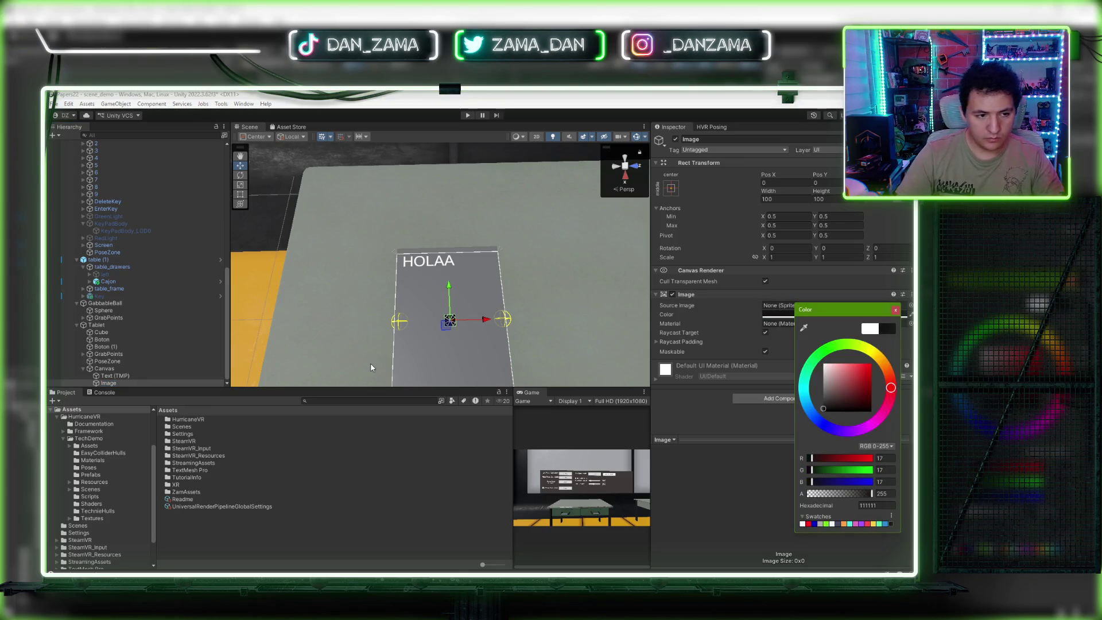
{"action": "left_click", "coordinate": [143, 376]}
{"action": "left_click", "coordinate": [136, 381]}
Step: Stretch the Image across the canvas and place it above Text (TMP) in the Hierarchy
{"action": "left_click", "coordinate": [670, 188]}
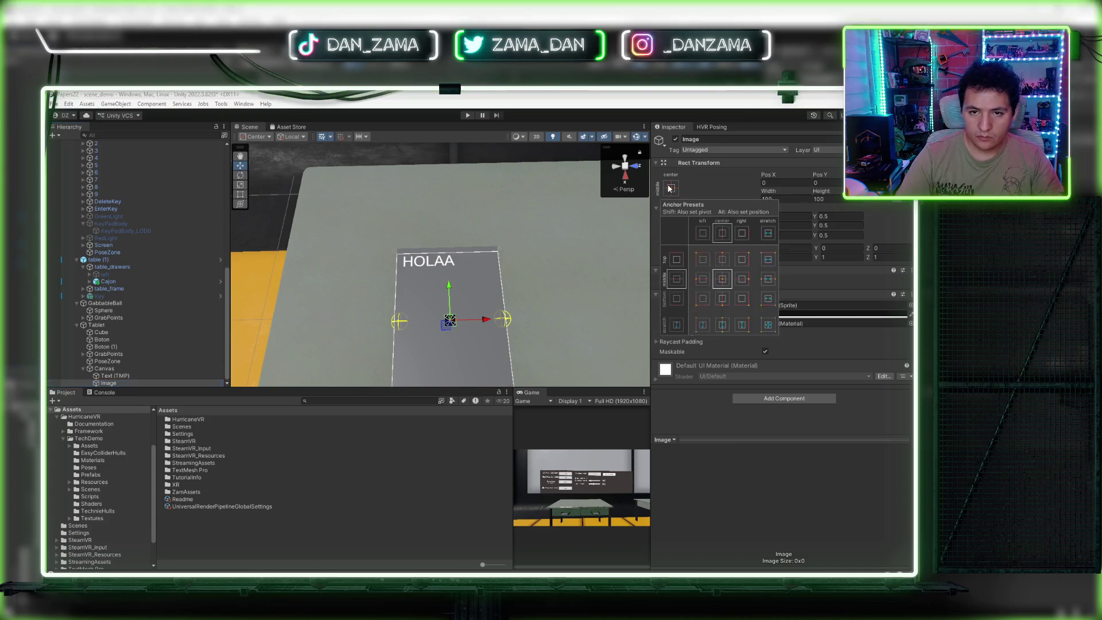
{"action": "left_click", "coordinate": [765, 323], "text": "alt"}
{"action": "double_click", "coordinate": [108, 383]}
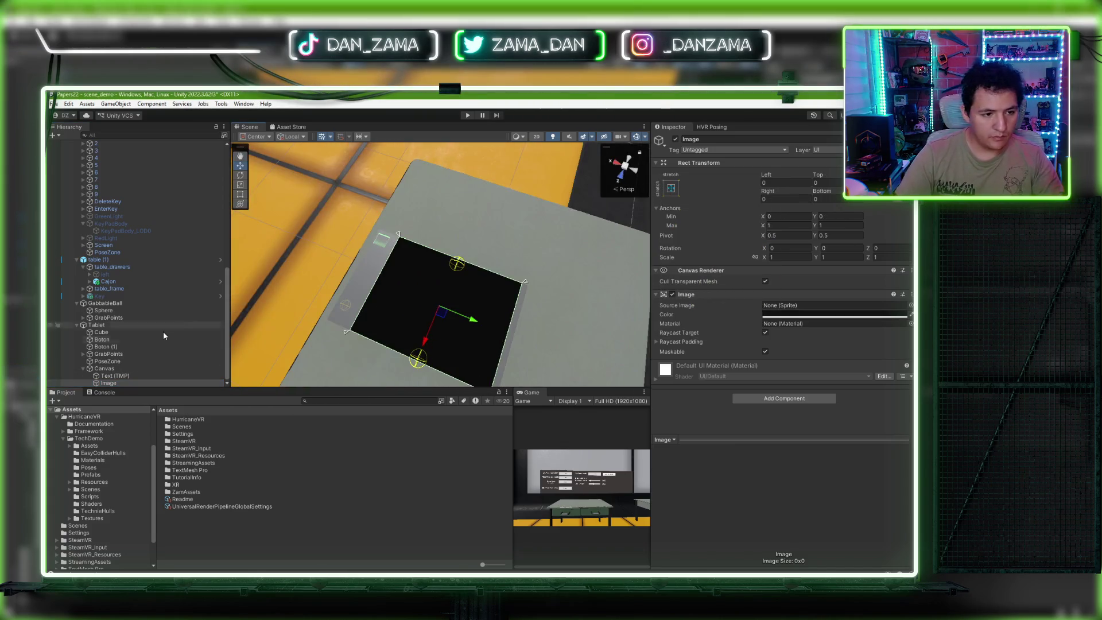
{"action": "left_click_drag", "start_coordinate": [107, 383], "coordinate": [115, 373]}
{"action": "mouse_move", "coordinate": [436, 333]}
{"action": "left_mouse_down"}
{"action": "mouse_move", "coordinate": [468, 344]}
{"action": "mouse_move", "coordinate": [510, 330]}
{"action": "mouse_move", "coordinate": [482, 322]}
{"action": "left_mouse_up"}
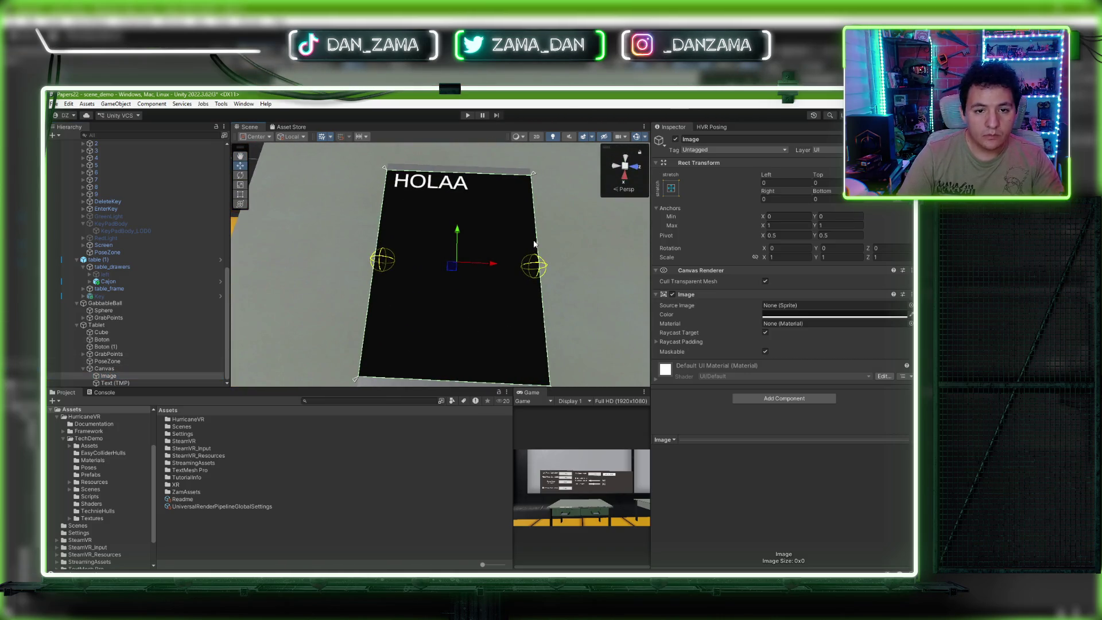
Step: Inset the Image about 25 units left and right, and widen the text's left edge slightly
{"action": "key", "text": "t"}
{"action": "left_click_drag", "start_coordinate": [538, 251], "coordinate": [532, 251]}
{"action": "left_click_drag", "start_coordinate": [377, 234], "coordinate": [382, 234]}
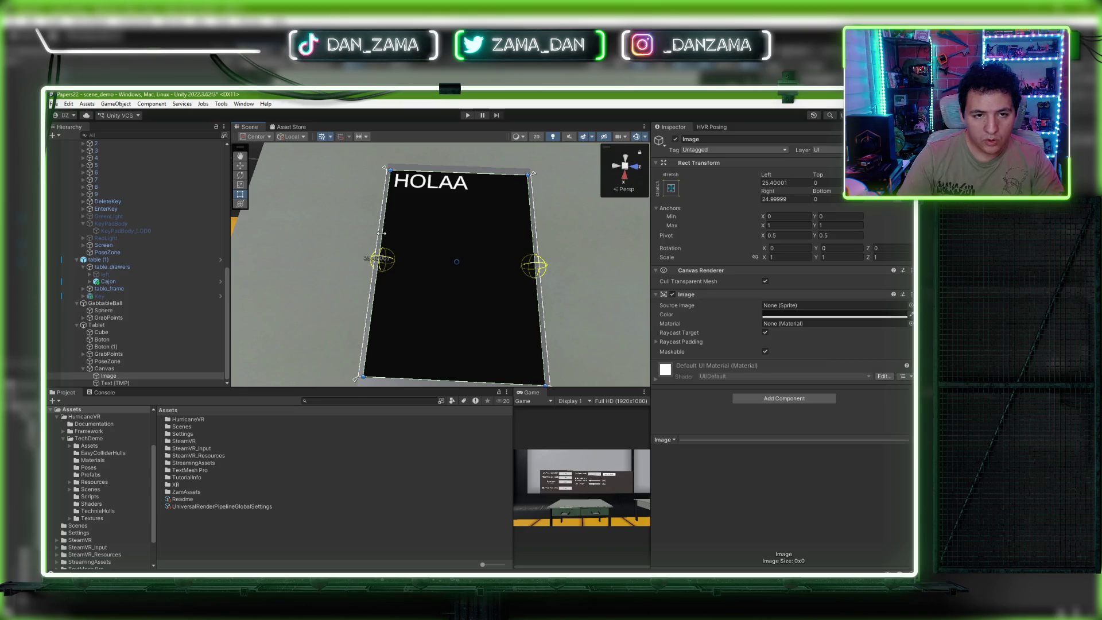
{"action": "left_click", "coordinate": [126, 383]}
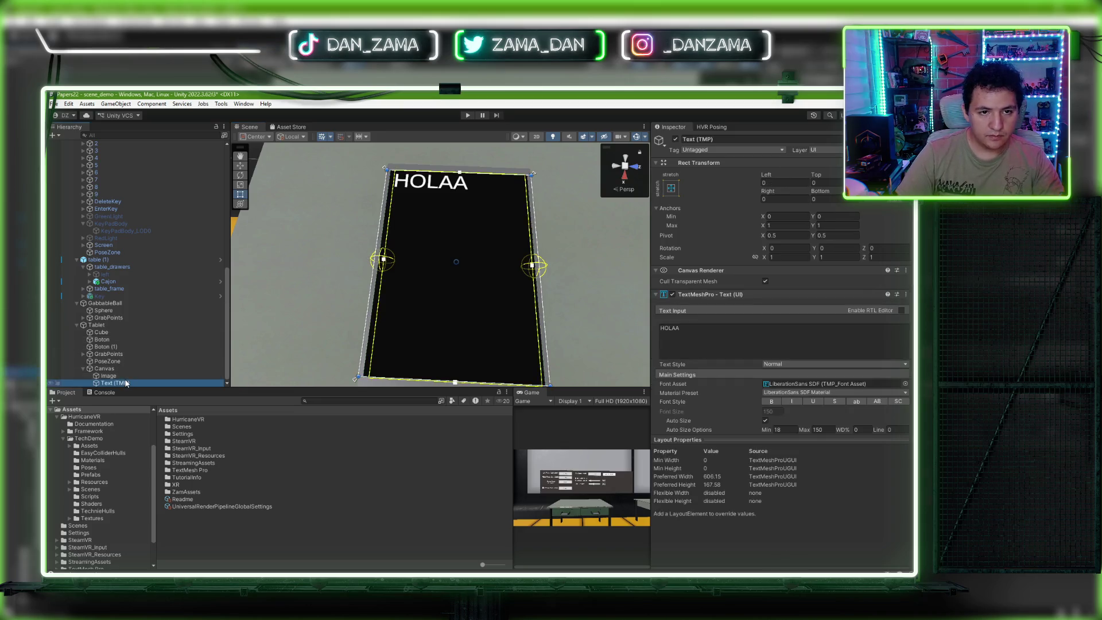
{"action": "scroll", "coordinate": [510, 259], "scroll_direction": "up", "scroll_amount": 5}
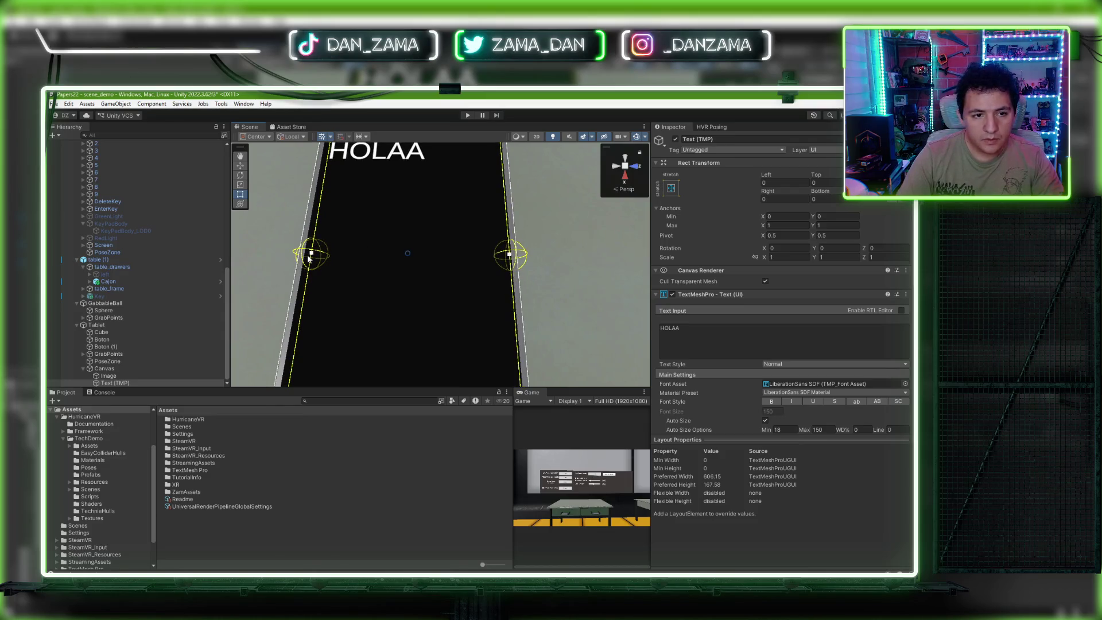
{"action": "mouse_move", "coordinate": [309, 259]}
{"action": "left_mouse_down"}
{"action": "mouse_move", "coordinate": [179, 274]}
{"action": "mouse_move", "coordinate": [146, 333]}
{"action": "left_mouse_up"}
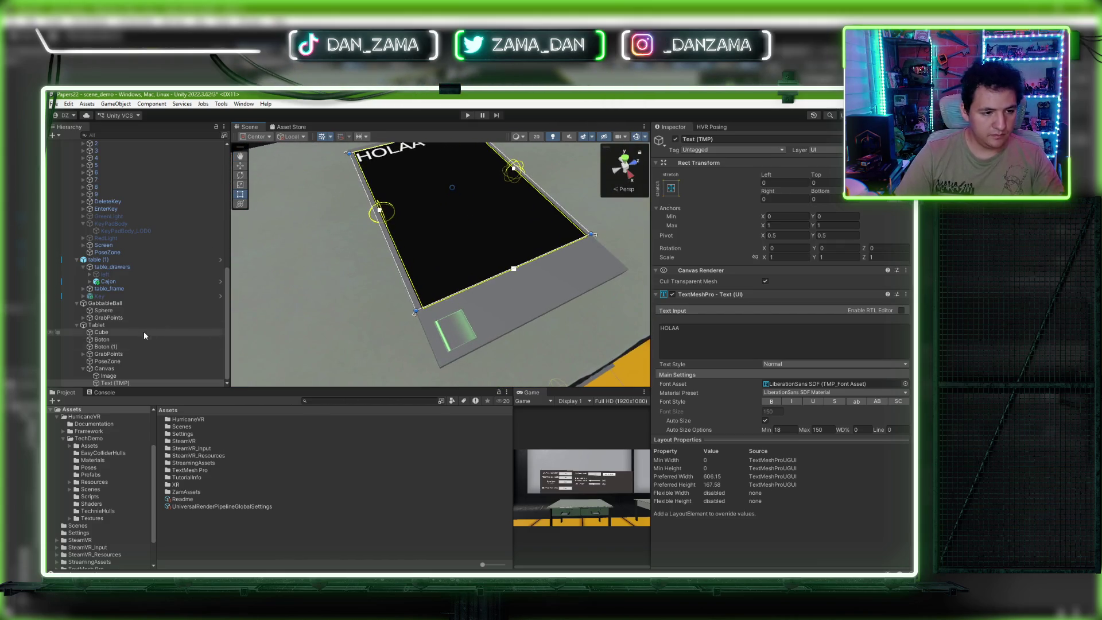
Step: Set the Image colour to dark navy blue (031E30) at full opacity
{"action": "left_click", "coordinate": [137, 376]}
{"action": "left_click", "coordinate": [794, 316]}
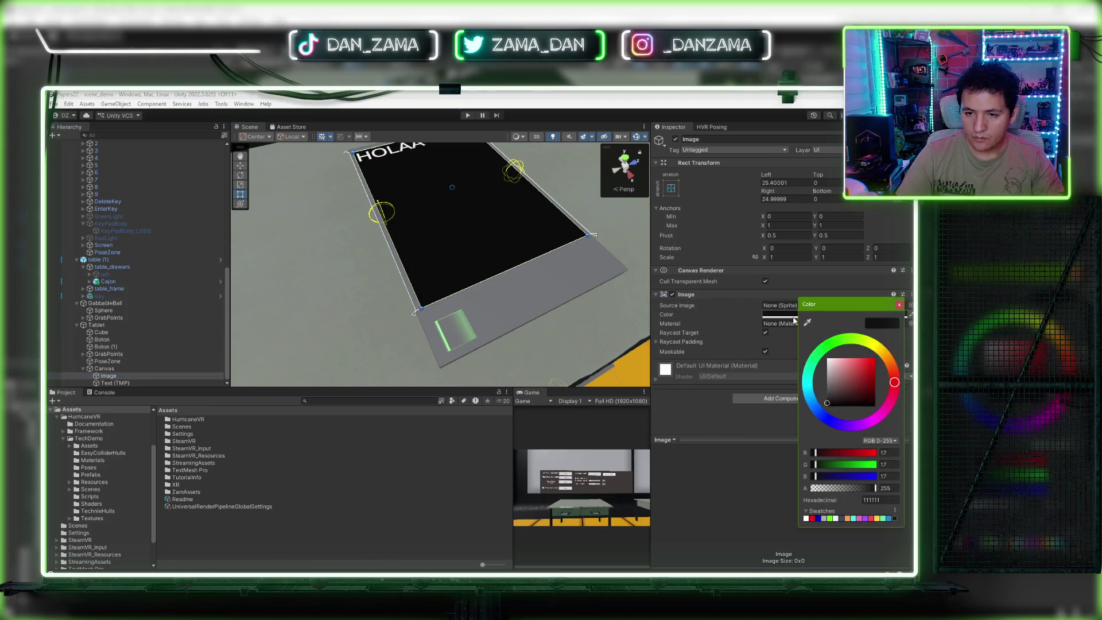
{"action": "left_click", "coordinate": [811, 400]}
{"action": "left_click_drag", "start_coordinate": [867, 363], "coordinate": [871, 398]}
{"action": "left_click_drag", "start_coordinate": [856, 489], "coordinate": [876, 488]}
{"action": "left_click", "coordinate": [752, 461]}
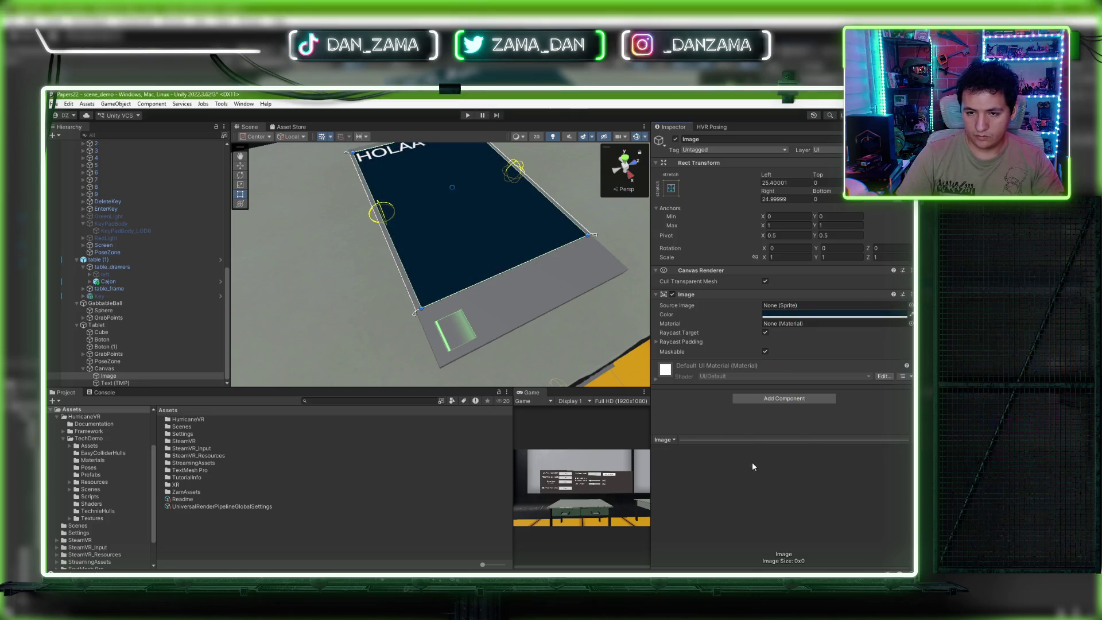
Step: Try several Source Image sprites on the panel, then set the Source Image to None
{"action": "left_click", "coordinate": [911, 305]}
{"action": "left_click", "coordinate": [731, 301]}
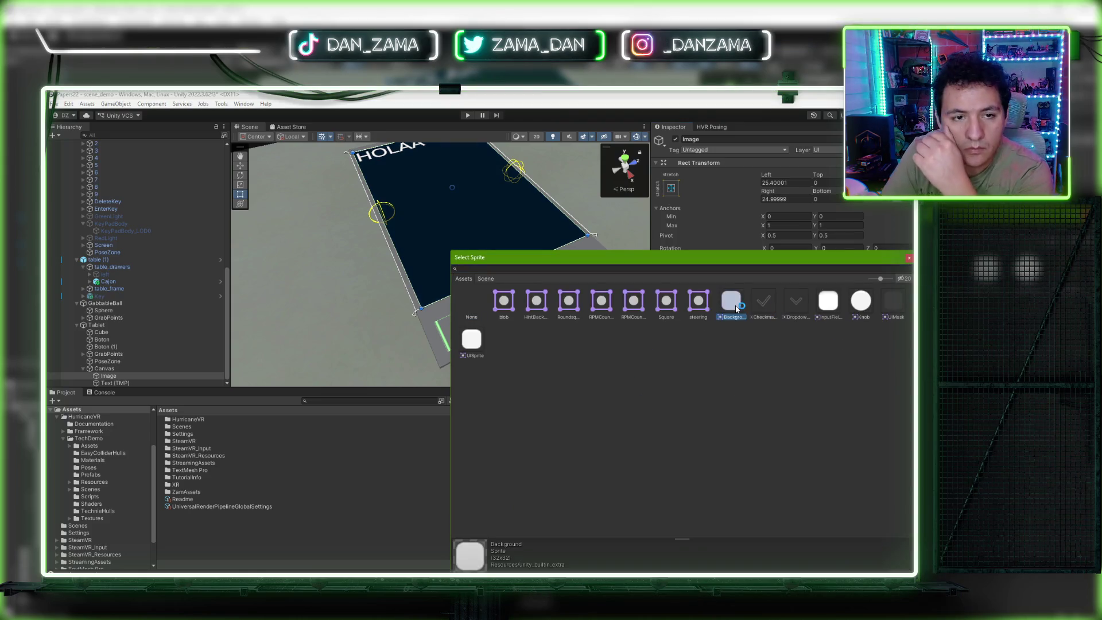
{"action": "left_click", "coordinate": [471, 338]}
{"action": "left_click", "coordinate": [504, 301]}
{"action": "left_click", "coordinate": [607, 304]}
{"action": "left_click", "coordinate": [536, 303]}
{"action": "left_click", "coordinate": [479, 347]}
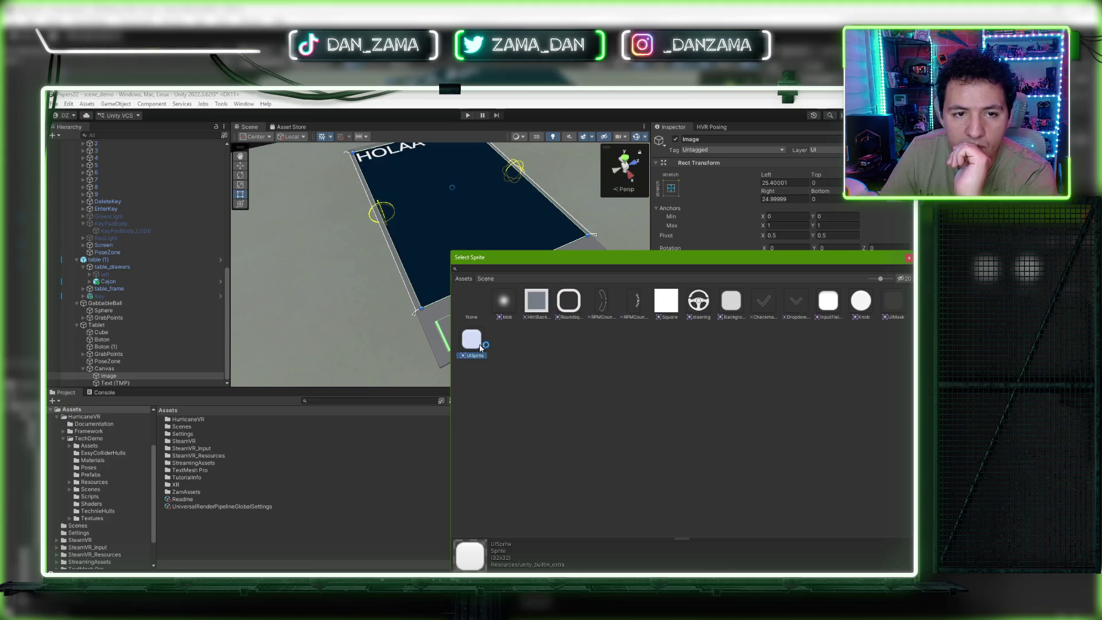
{"action": "left_click", "coordinate": [561, 310]}
{"action": "left_click", "coordinate": [528, 309]}
{"action": "left_click", "coordinate": [567, 308]}
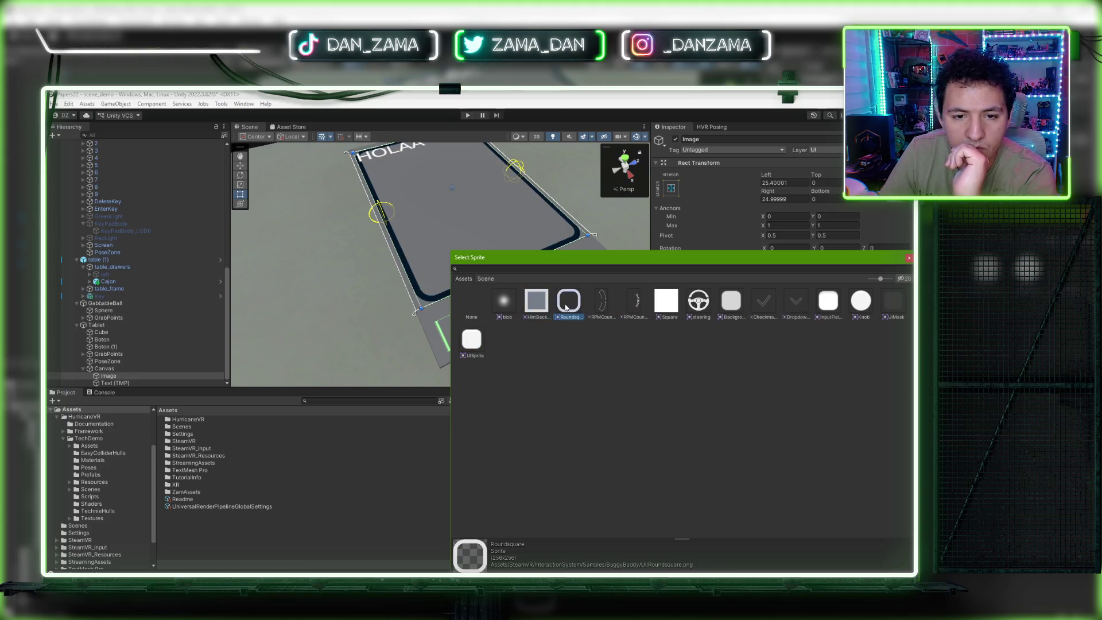
{"action": "left_click", "coordinate": [540, 308]}
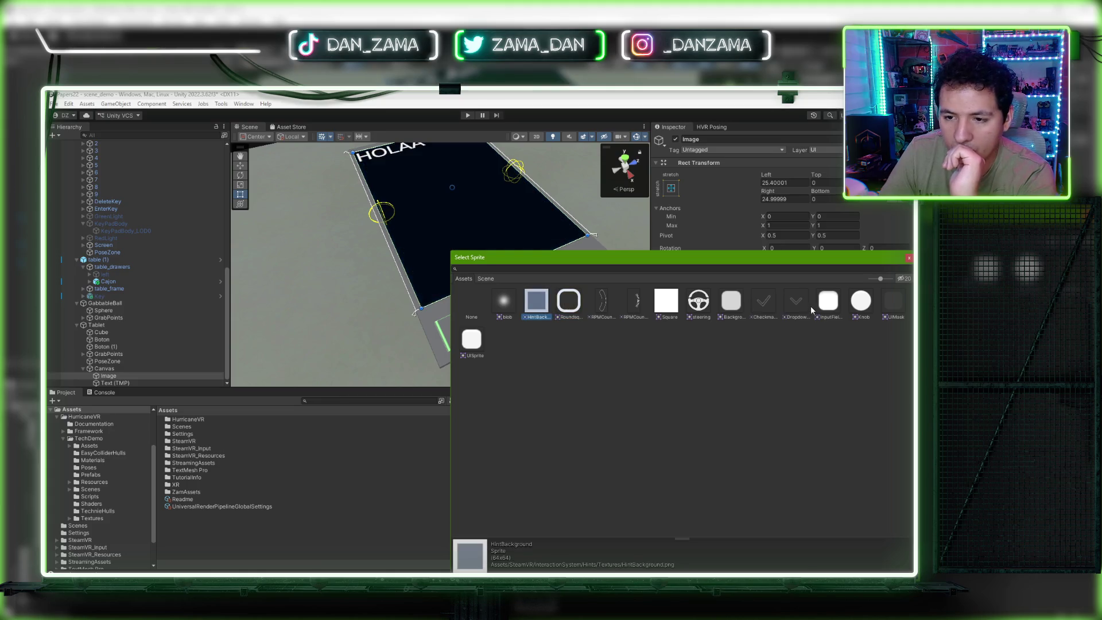
{"action": "left_click", "coordinate": [861, 301]}
{"action": "left_click", "coordinate": [893, 302]}
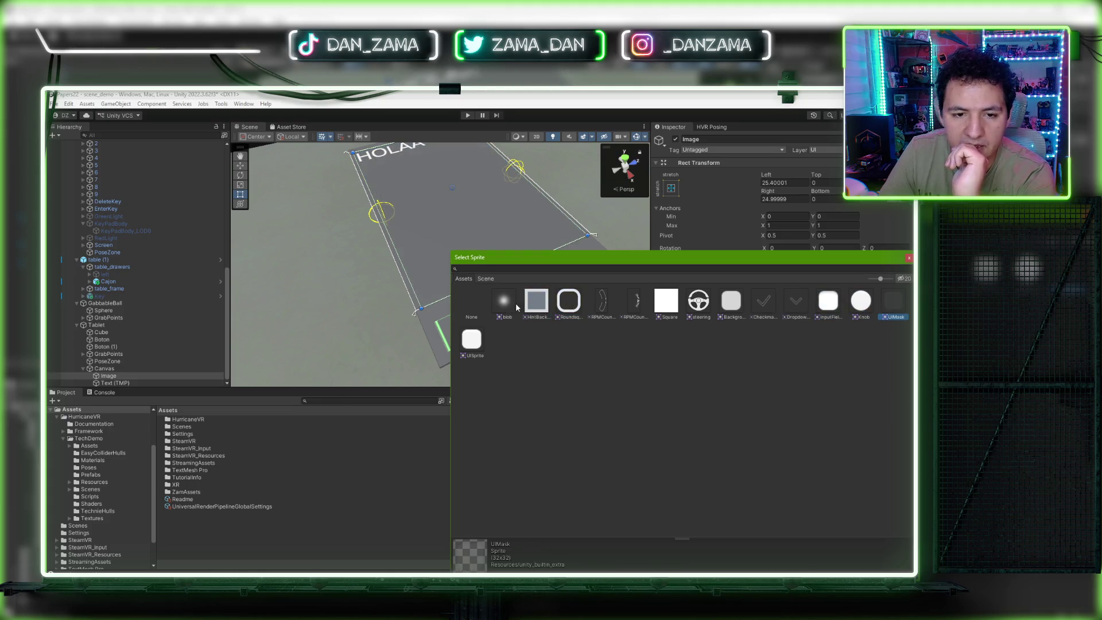
{"action": "left_click", "coordinate": [669, 305]}
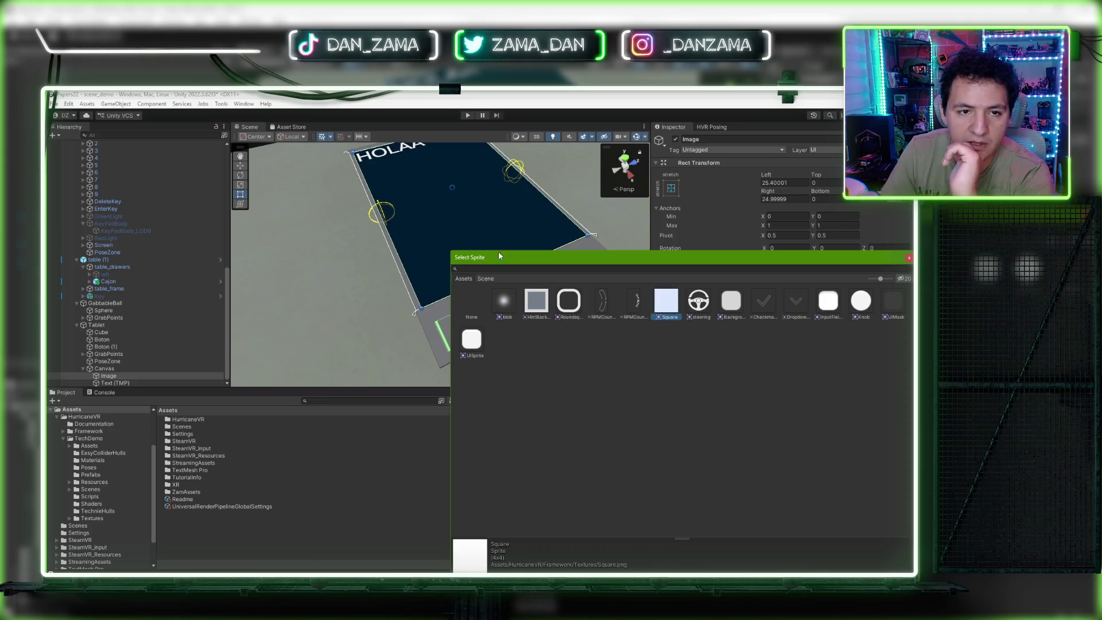
{"action": "left_click", "coordinate": [470, 299]}
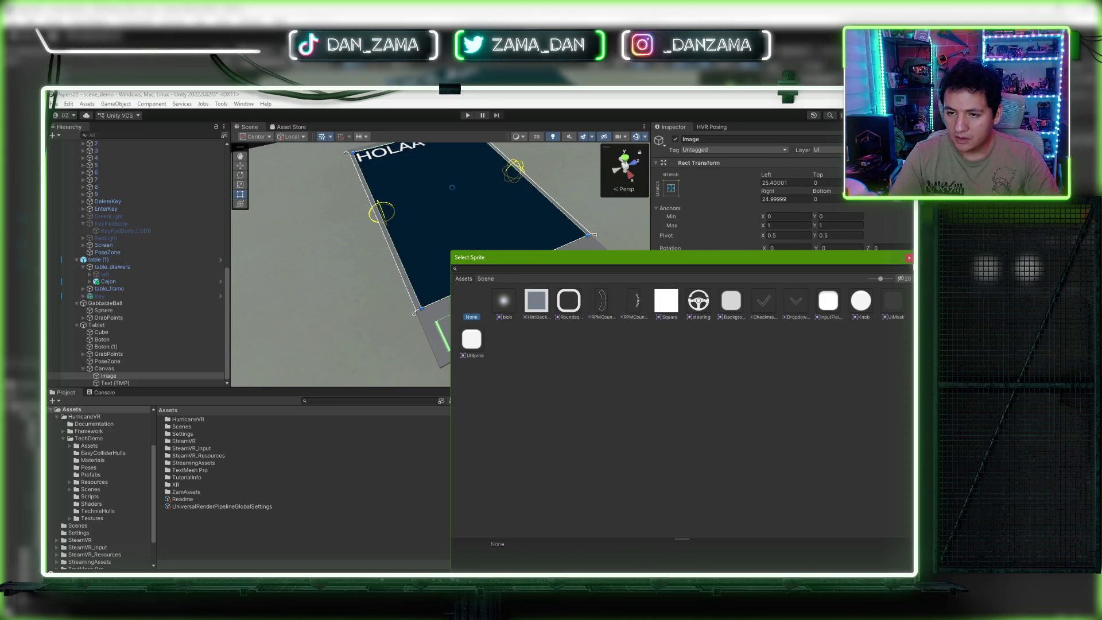
{"action": "left_click", "coordinate": [909, 257]}
Step: Reopen the Image colour chooser and orbit the view around the tablet
{"action": "left_click", "coordinate": [785, 314]}
{"action": "left_click_drag", "start_coordinate": [872, 490], "coordinate": [885, 487]}
{"action": "mouse_move", "coordinate": [500, 275]}
{"action": "left_mouse_down"}
{"action": "mouse_move", "coordinate": [524, 285]}
{"action": "mouse_move", "coordinate": [499, 321]}
{"action": "left_mouse_up"}
{"action": "left_click", "coordinate": [821, 314]}
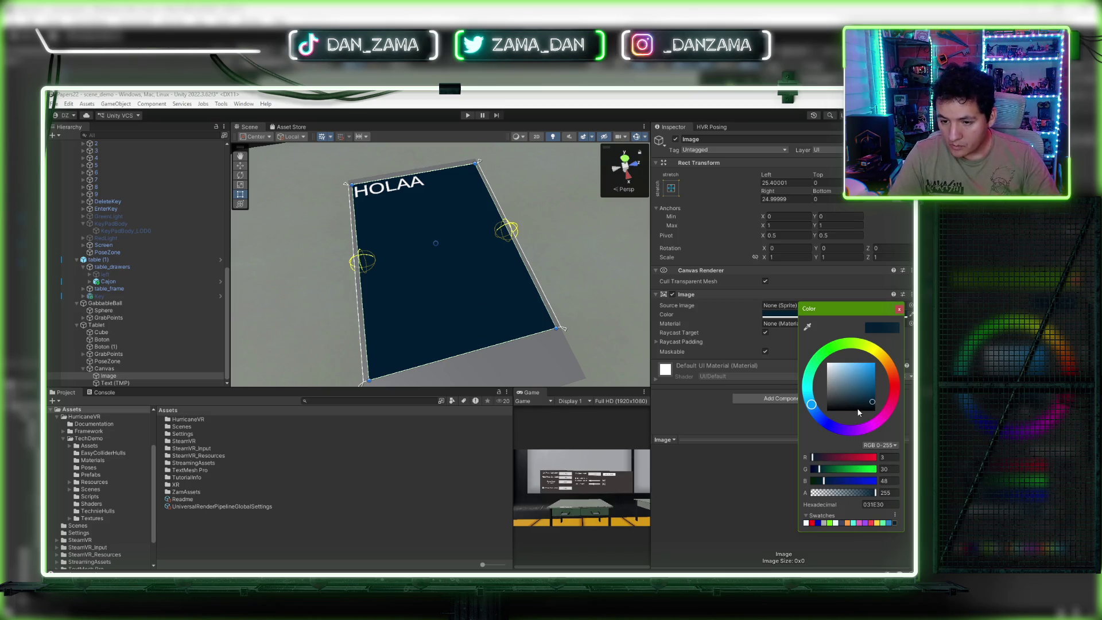
Step: Darken the tablet panel colour to navy hex 091822 and select the Text (TMP) object
{"action": "left_click_drag", "start_coordinate": [887, 404], "coordinate": [867, 408]}
{"action": "mouse_move", "coordinate": [534, 322]}
{"action": "left_mouse_down"}
{"action": "mouse_move", "coordinate": [494, 337]}
{"action": "mouse_move", "coordinate": [446, 332]}
{"action": "left_mouse_up"}
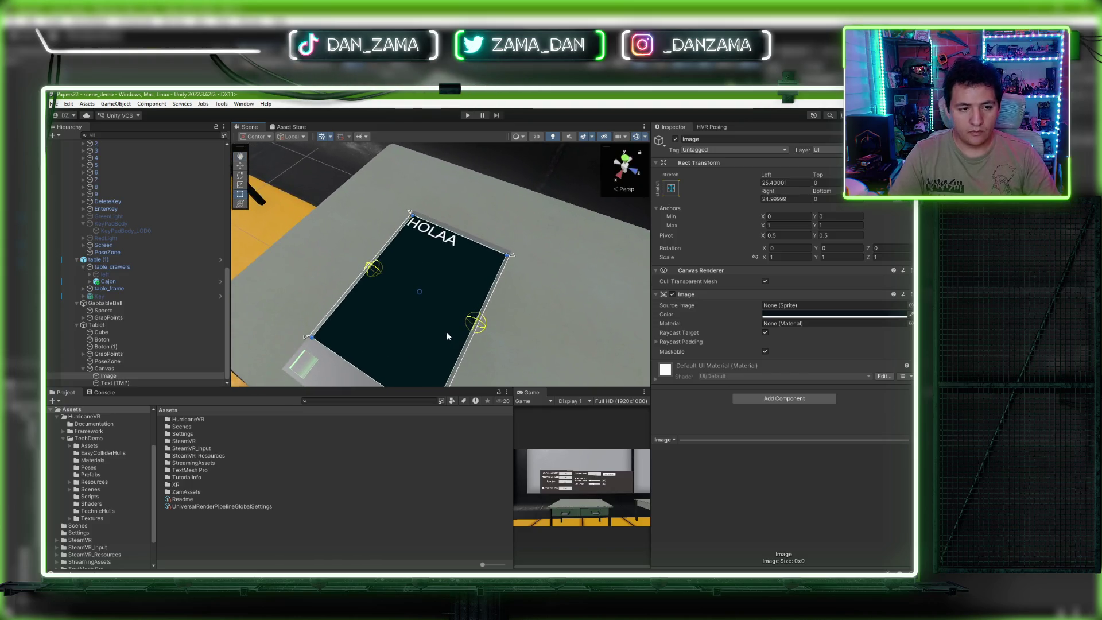
{"action": "left_click", "coordinate": [133, 381]}
{"action": "mouse_move", "coordinate": [382, 305]}
{"action": "left_mouse_down"}
{"action": "mouse_move", "coordinate": [402, 267]}
{"action": "mouse_move", "coordinate": [576, 266]}
{"action": "left_mouse_up"}
Step: Tilt the view around the tablet, then select the Canvas and the Tablet object
{"action": "scroll", "coordinate": [743, 332], "scroll_direction": "down", "scroll_amount": 3}
{"action": "left_click_drag", "start_coordinate": [516, 321], "coordinate": [553, 344]}
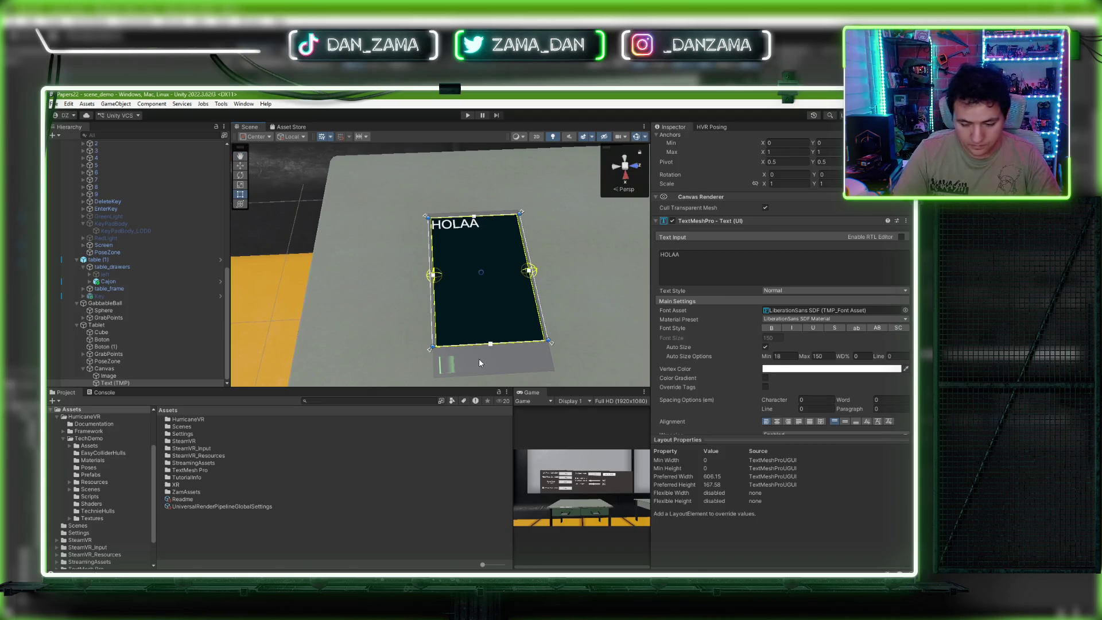
{"action": "key", "text": "super"}
{"action": "mouse_move", "coordinate": [466, 359]}
{"action": "left_mouse_down"}
{"action": "mouse_move", "coordinate": [469, 295]}
{"action": "mouse_move", "coordinate": [265, 340]}
{"action": "left_mouse_up"}
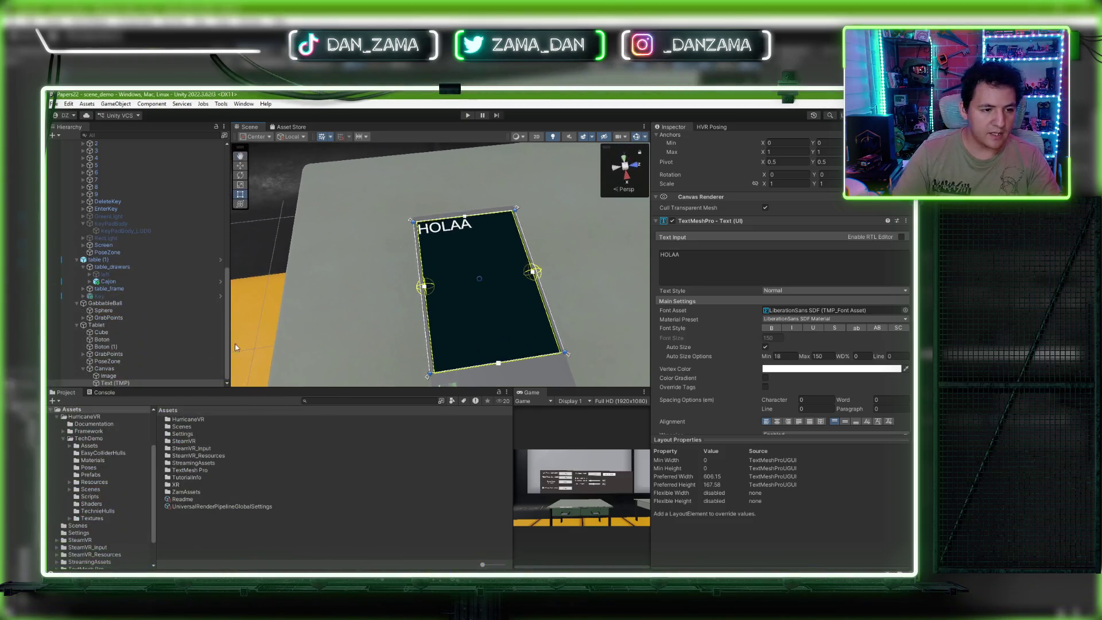
{"action": "left_click", "coordinate": [141, 368]}
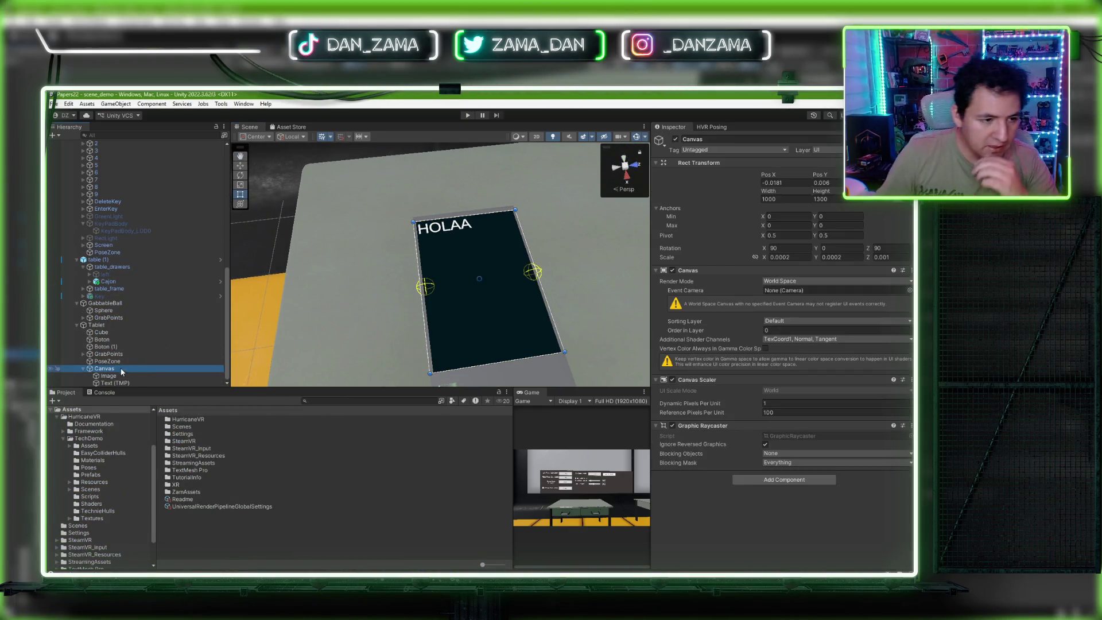
{"action": "scroll", "coordinate": [132, 361], "scroll_direction": "up", "scroll_amount": 3}
{"action": "left_click", "coordinate": [104, 382]}
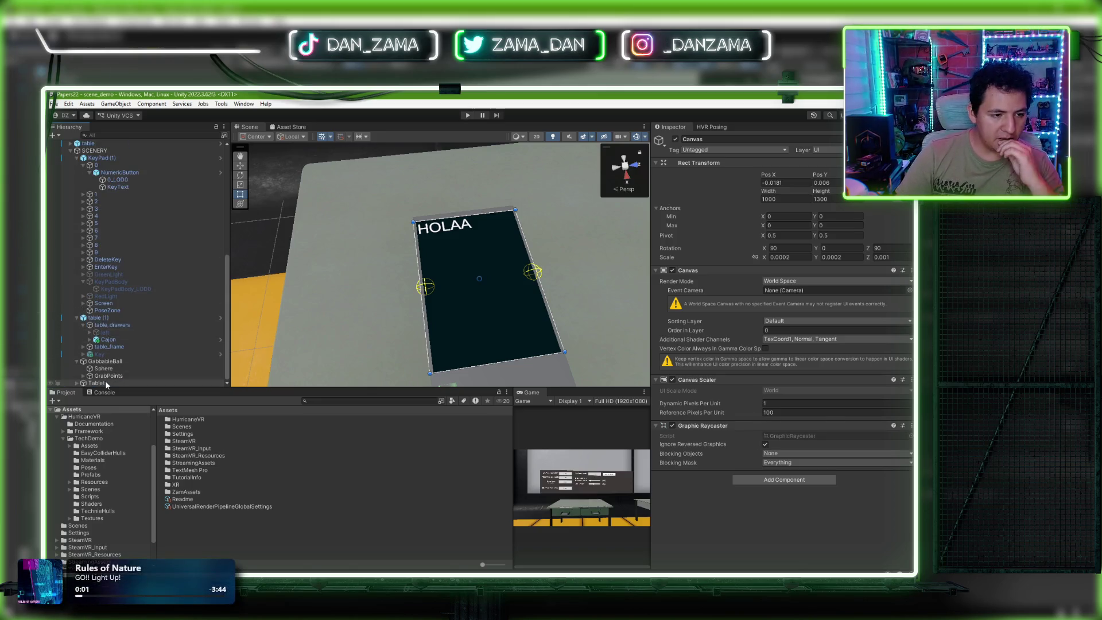
{"action": "scroll", "coordinate": [396, 357], "scroll_direction": "down", "scroll_amount": 2}
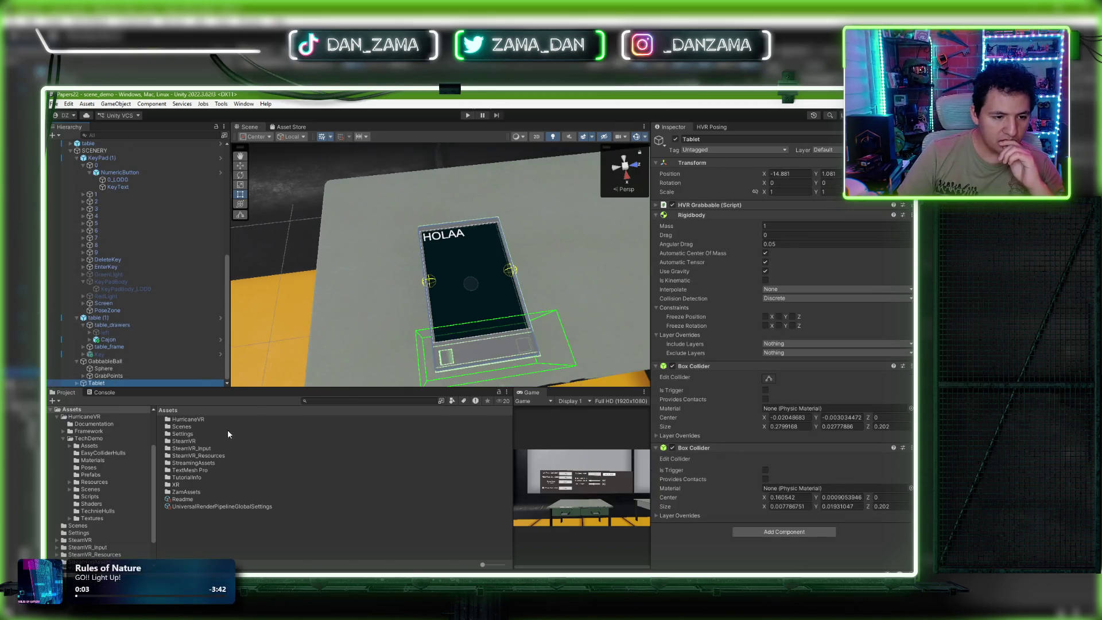
Step: Create a new Scripts folder inside Assets/ZamAssets
{"action": "double_click", "coordinate": [185, 492]}
{"action": "right_click", "coordinate": [194, 487]}
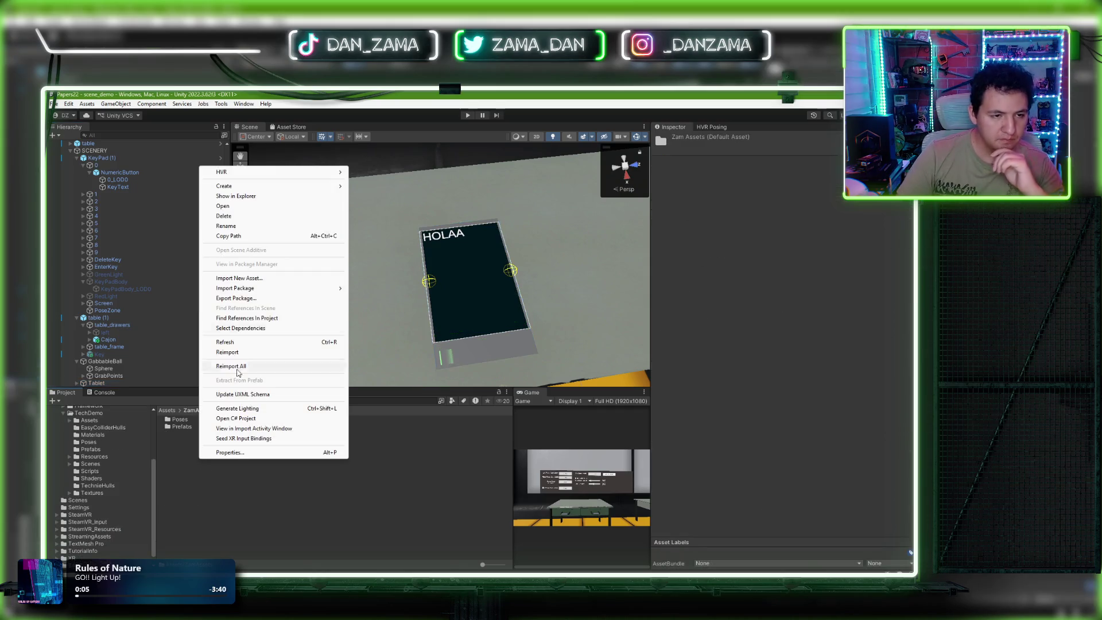
{"action": "mouse_move", "coordinate": [283, 188]}
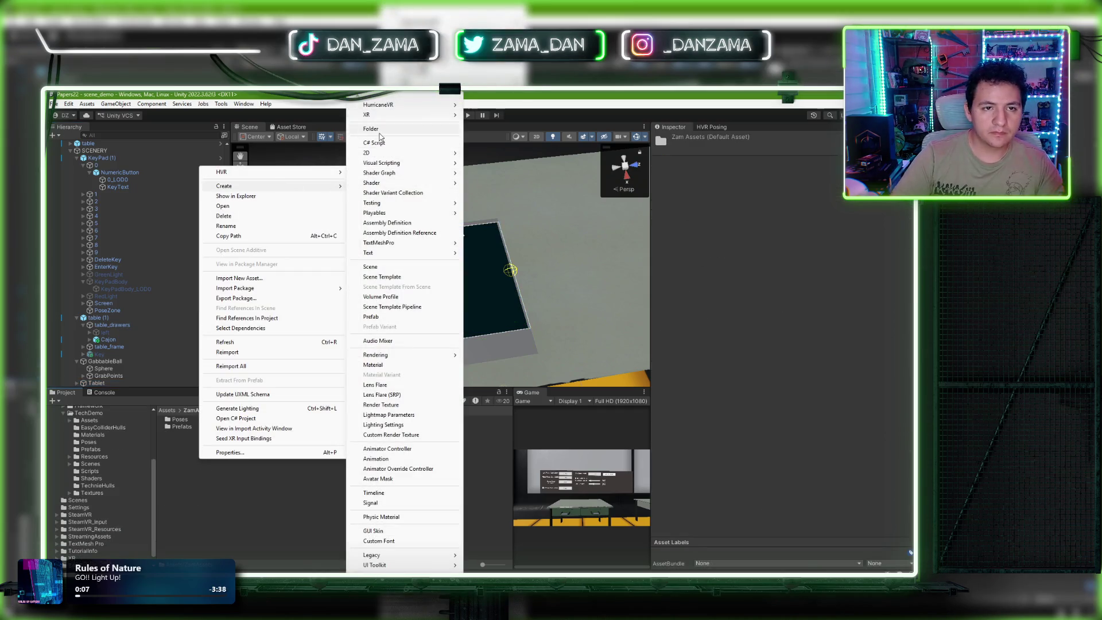
{"action": "left_click", "coordinate": [380, 135]}
{"action": "type", "text": "Sc"}
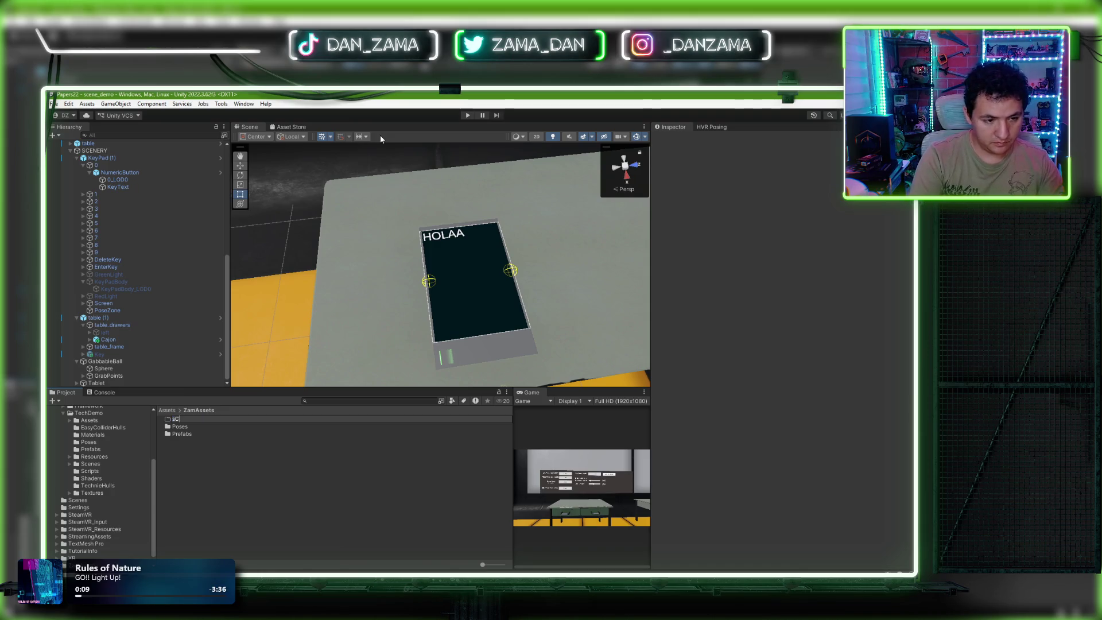
{"action": "type", "text": "rip"}
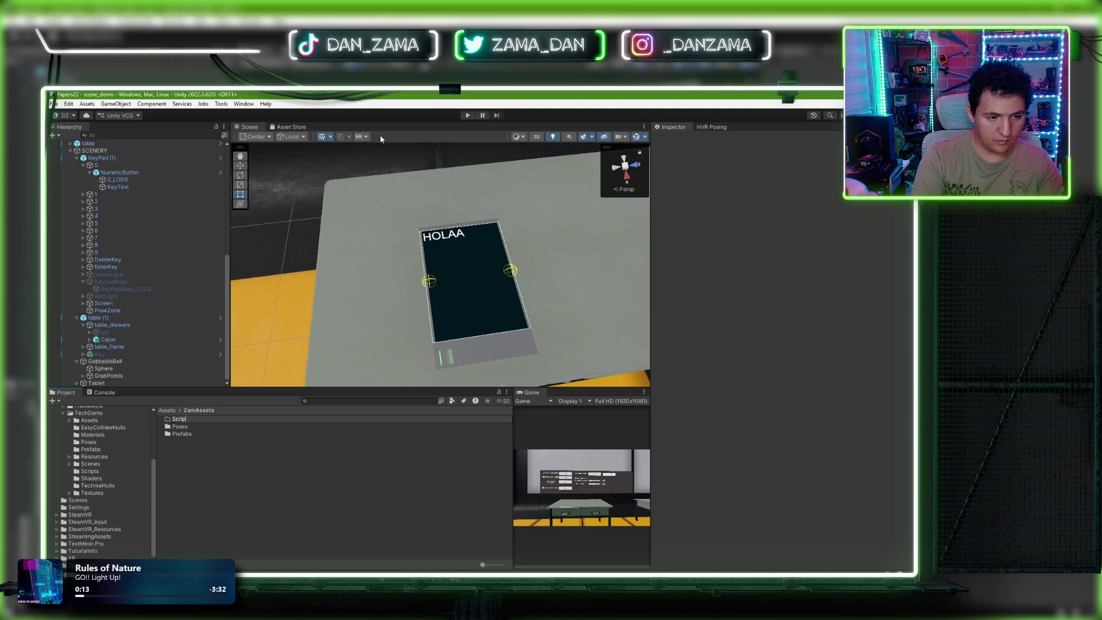
{"action": "key", "text": "Return"}
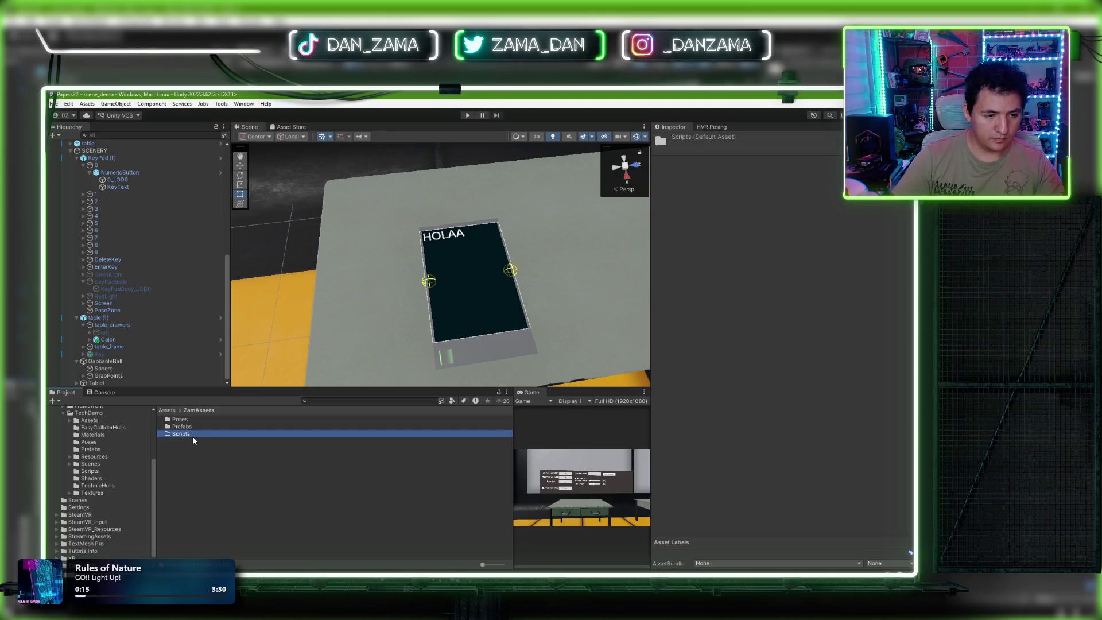
Step: Create a C# script named UI_Tablet in the Scripts folder and open it
{"action": "double_click", "coordinate": [193, 438]}
{"action": "right_click", "coordinate": [194, 436]}
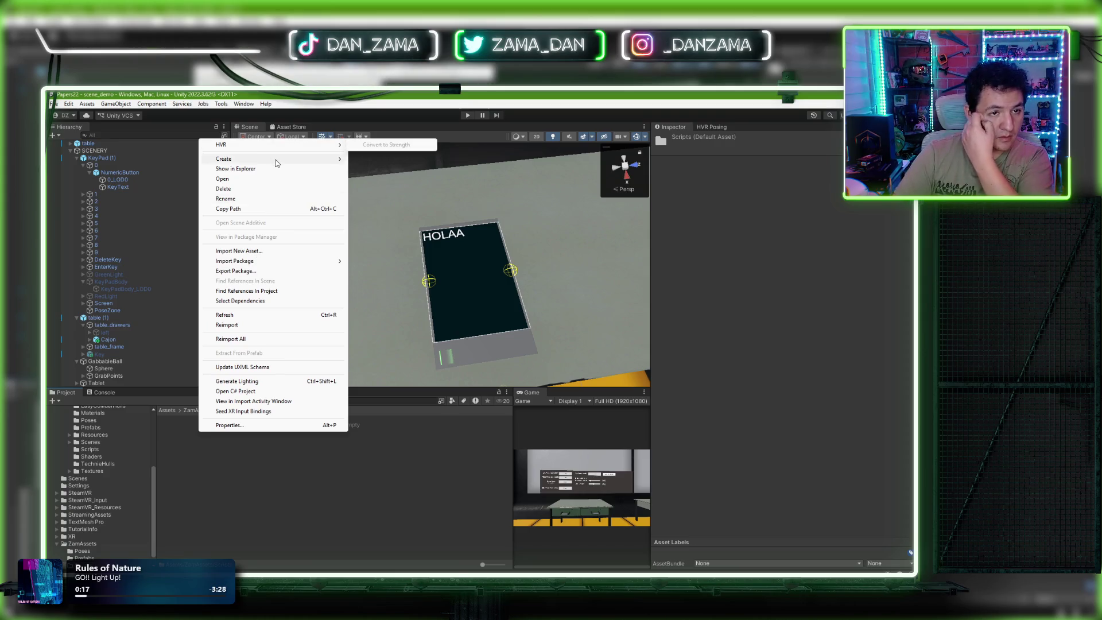
{"action": "mouse_move", "coordinate": [276, 164]}
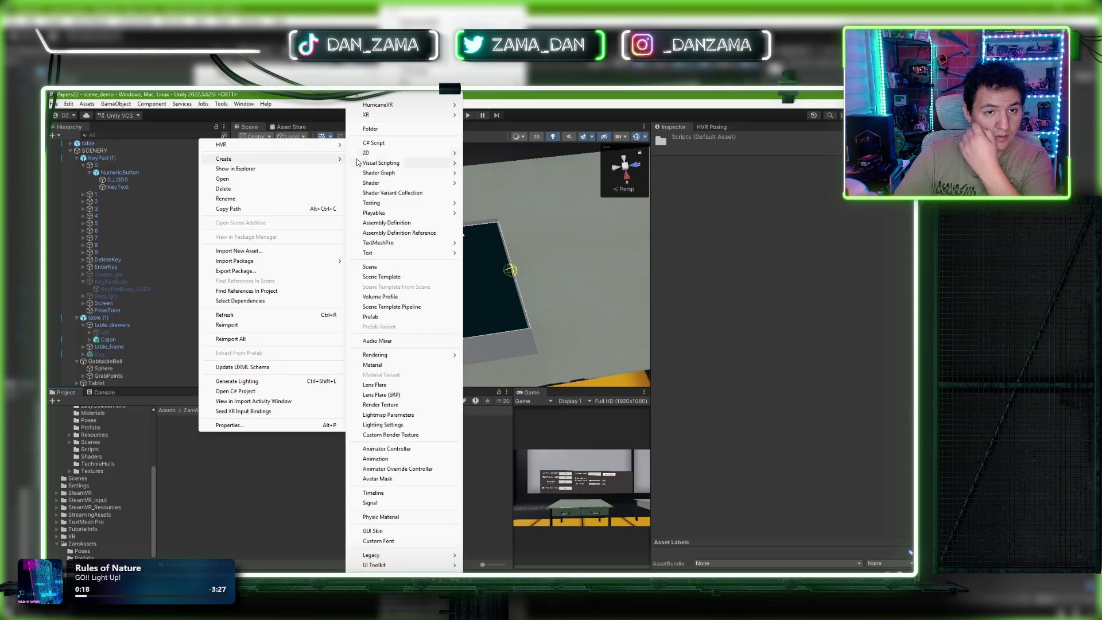
{"action": "left_click", "coordinate": [409, 143]}
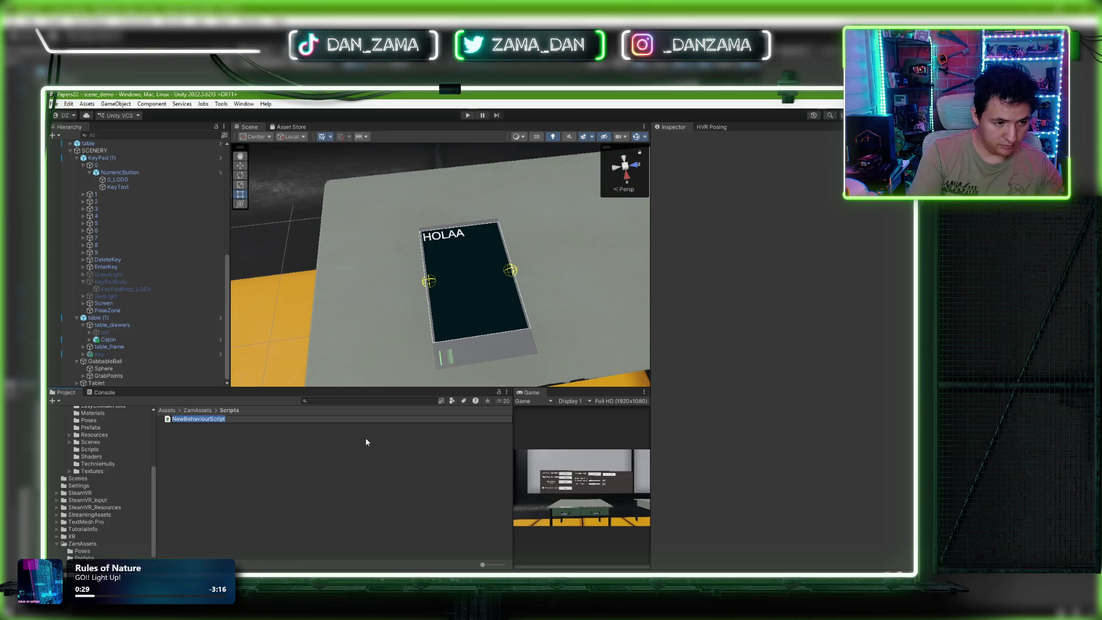
{"action": "type", "text": "UI_Table"}
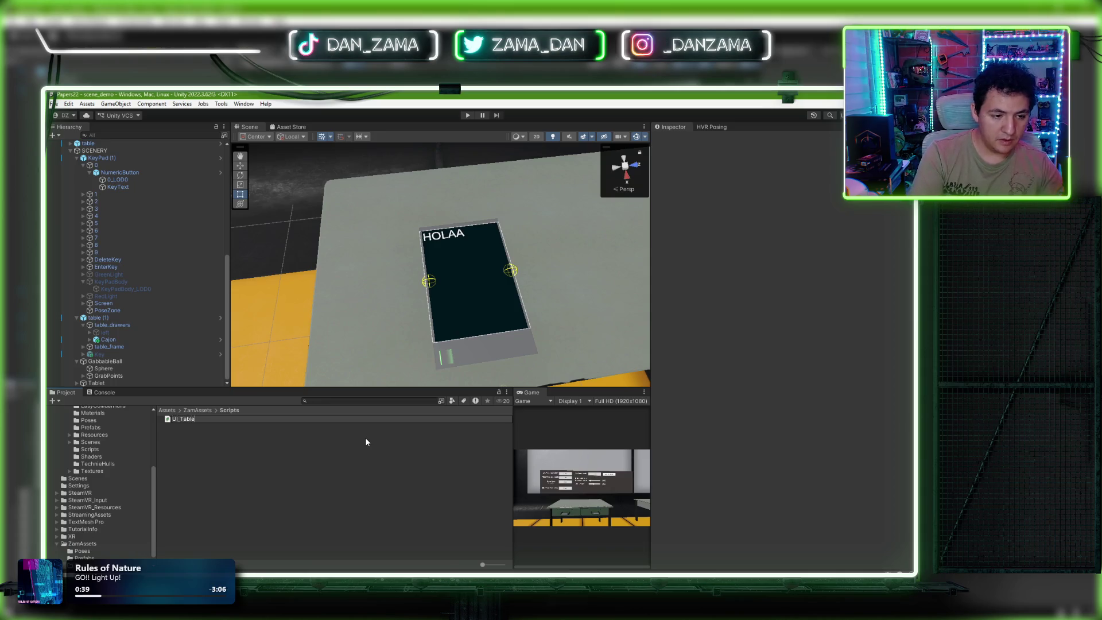
{"action": "type", "text": "t"}
{"action": "key", "text": "Return"}
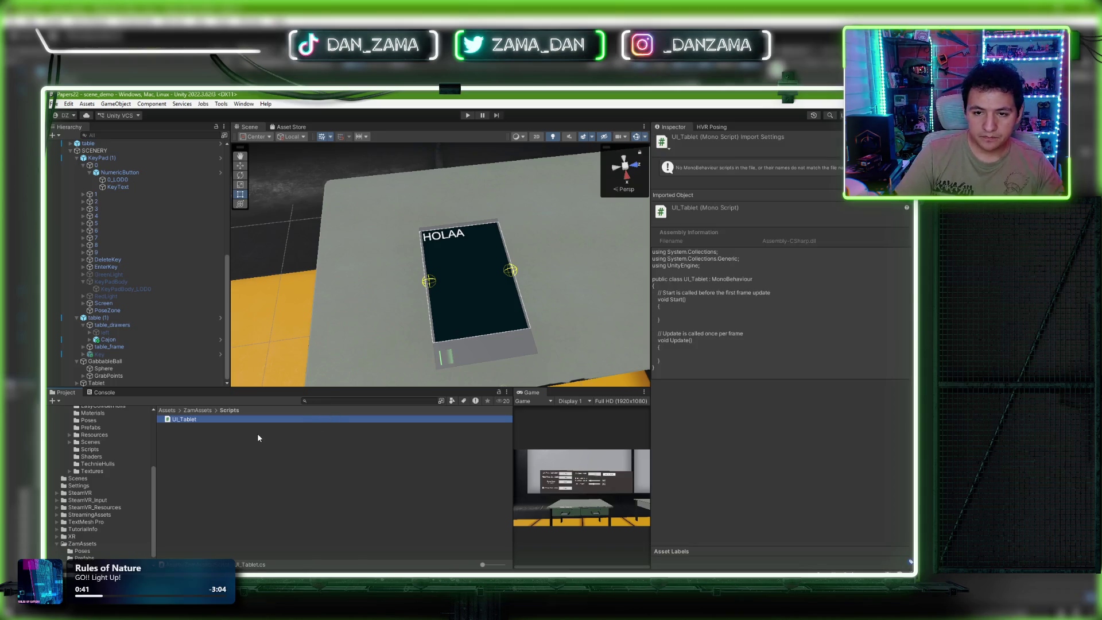
{"action": "double_click", "coordinate": [200, 418]}
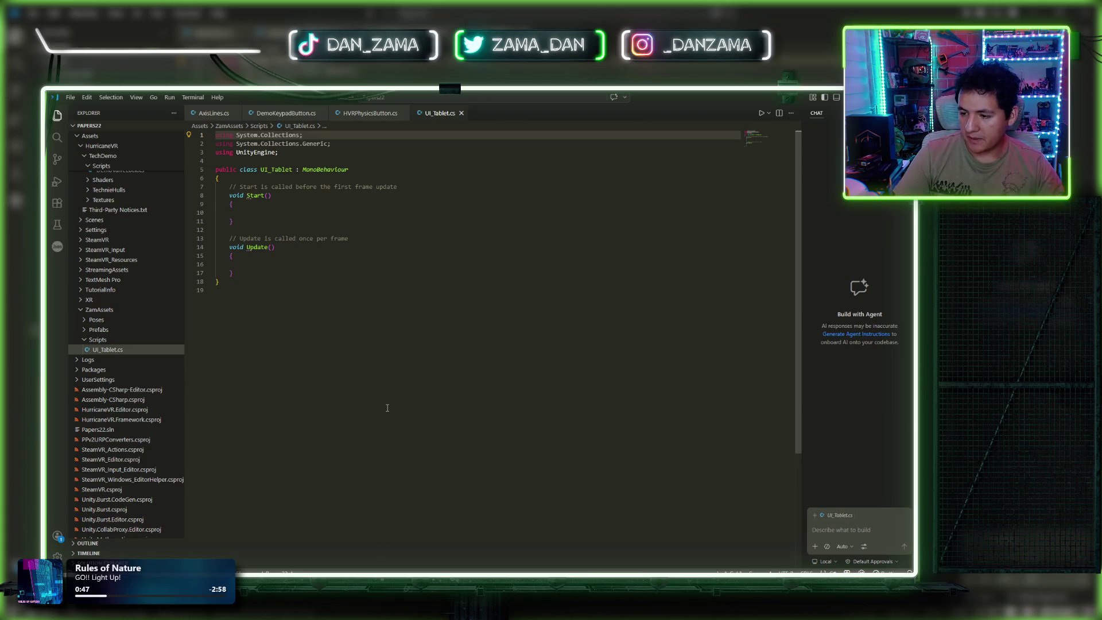
Step: Add a 'using TMPro;' import to UI_Tablet.cs, remove the stray line, and save
{"action": "left_click", "coordinate": [304, 155]}
{"action": "left_click", "coordinate": [342, 144]}
{"action": "key", "text": "Return"}
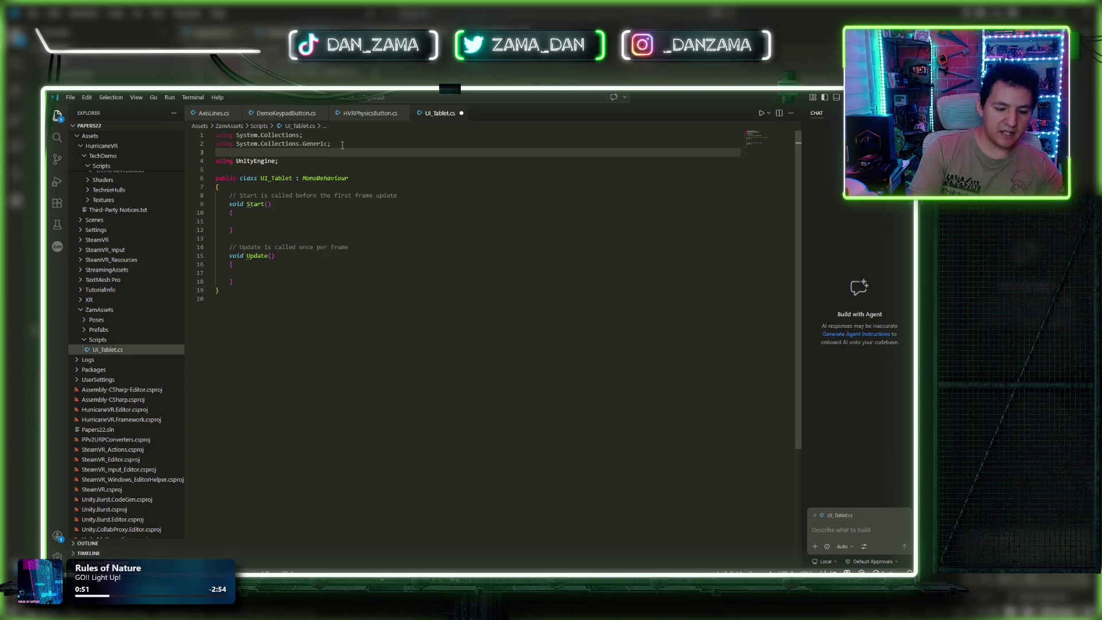
{"action": "type", "text": "using "}
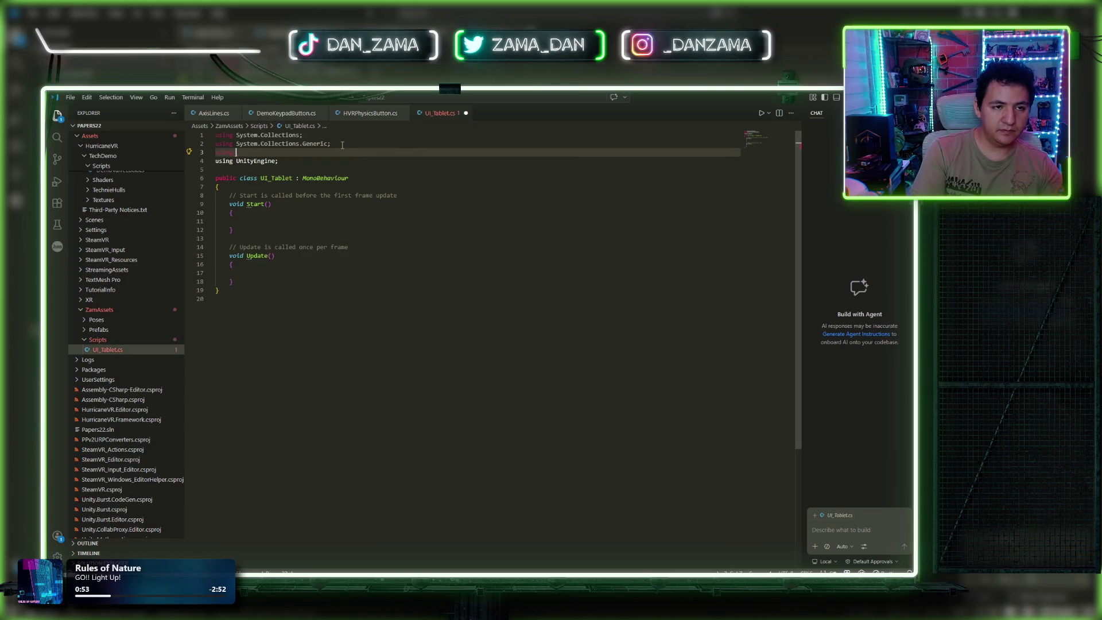
{"action": "type", "text": "TMPro;"}
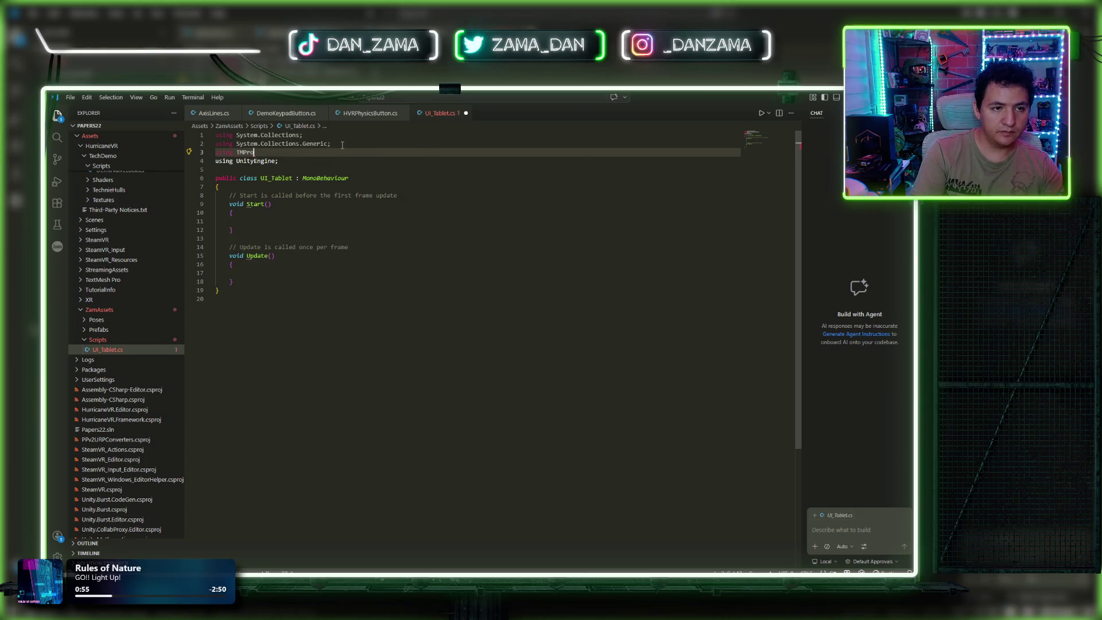
{"action": "key", "text": "Return"}
{"action": "type", "text": "using"}
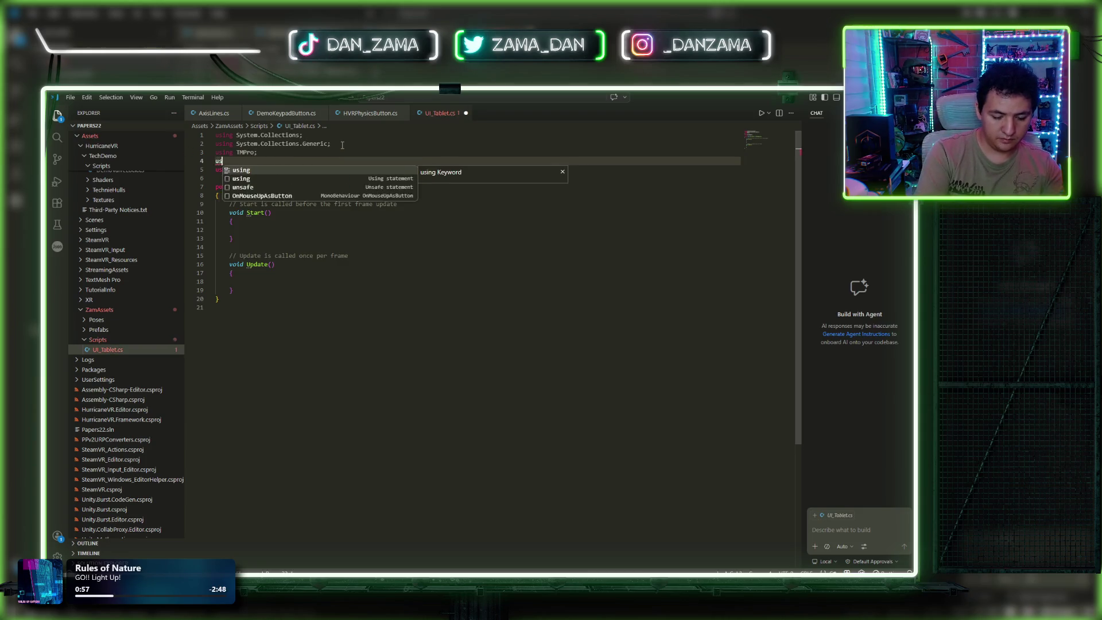
{"action": "key", "text": "Escape"}
{"action": "key", "text": "Down"}
{"action": "key", "text": "BackSpace"}
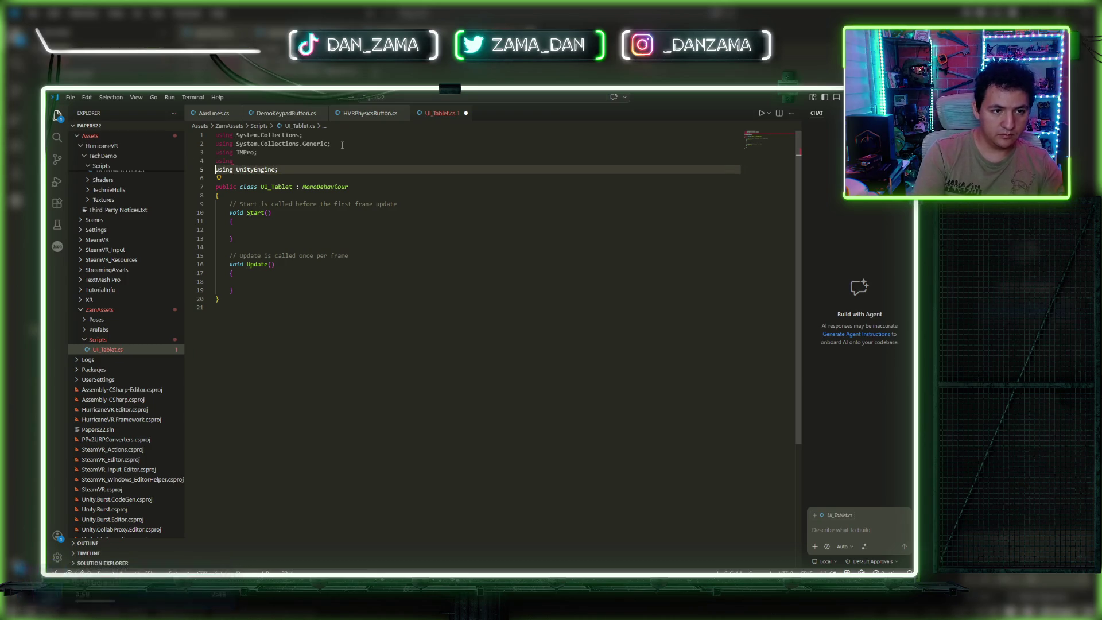
{"action": "key", "text": "Up"}
{"action": "key", "text": "Down"}
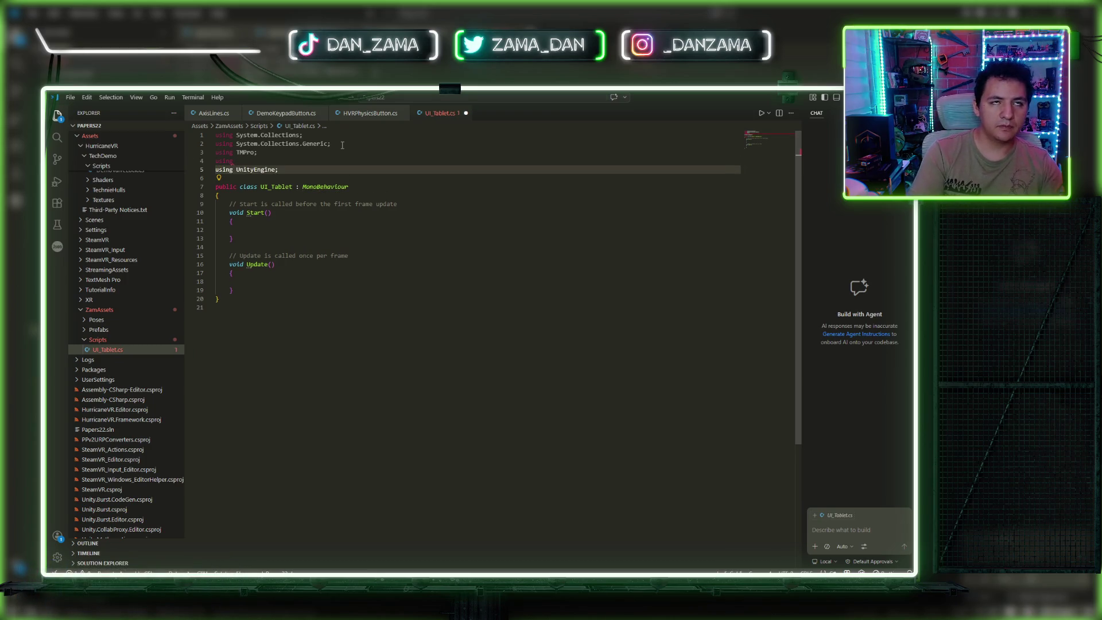
{"action": "key", "text": "Up"}
{"action": "key", "text": "ctrl+shift+k"}
{"action": "key", "text": "ctrl+s"}
{"action": "key", "text": "Up"}
Step: Delete the Start and Update methods and begin a [SerializeField] attribute in the class
{"action": "mouse_move", "coordinate": [246, 287]}
{"action": "left_mouse_down"}
{"action": "mouse_move", "coordinate": [235, 235]}
{"action": "mouse_move", "coordinate": [194, 196]}
{"action": "left_mouse_up"}
{"action": "key", "text": "BackSpace"}
{"action": "key", "text": "Tab"}
{"action": "type", "text": "}"}
{"action": "key", "text": "Left"}
{"action": "key", "text": "Return"}
{"action": "key", "text": "Up"}
{"action": "type", "text": "[Seria"}
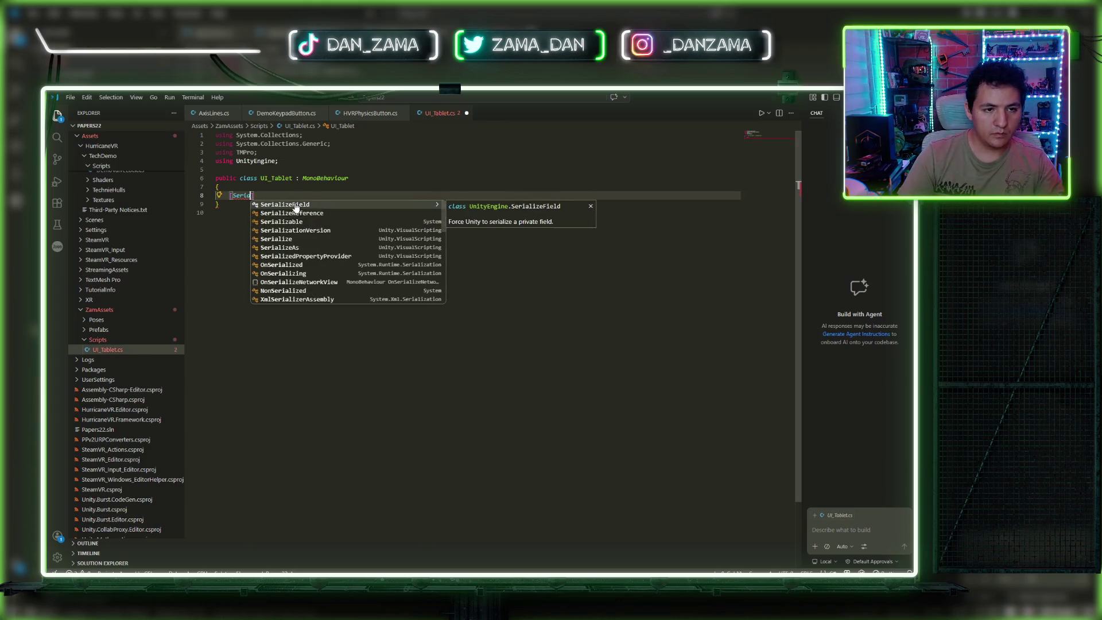
Step: Declare '[SerializeField] private TextMeshProUGUI _textoTablet;' and save the script
{"action": "key", "text": "Tab"}
{"action": "key", "text": "Right"}
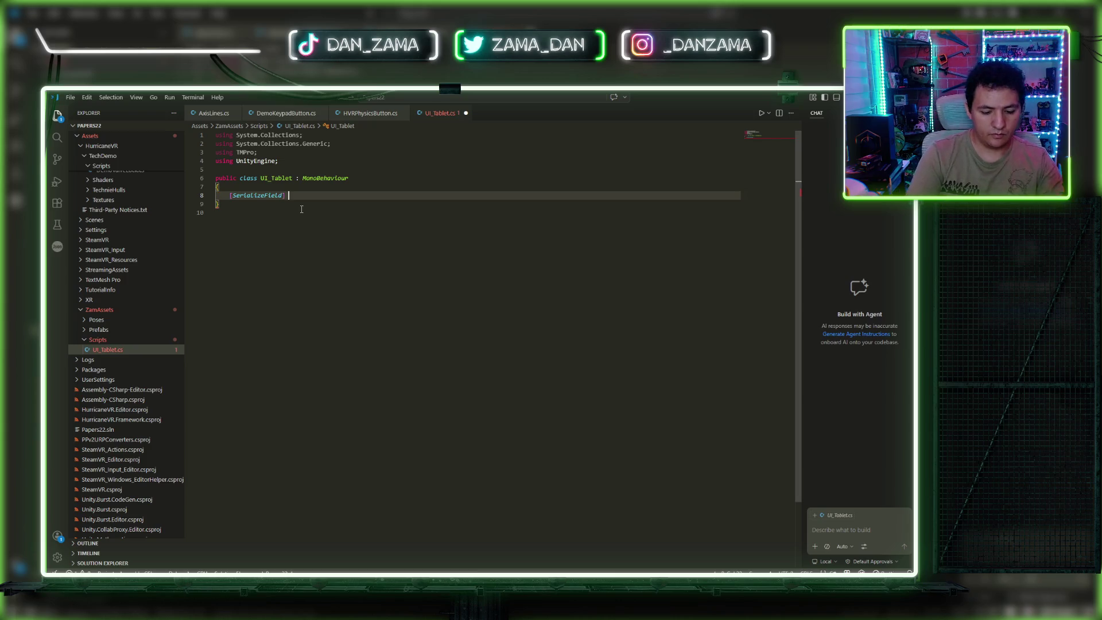
{"action": "type", "text": "private "}
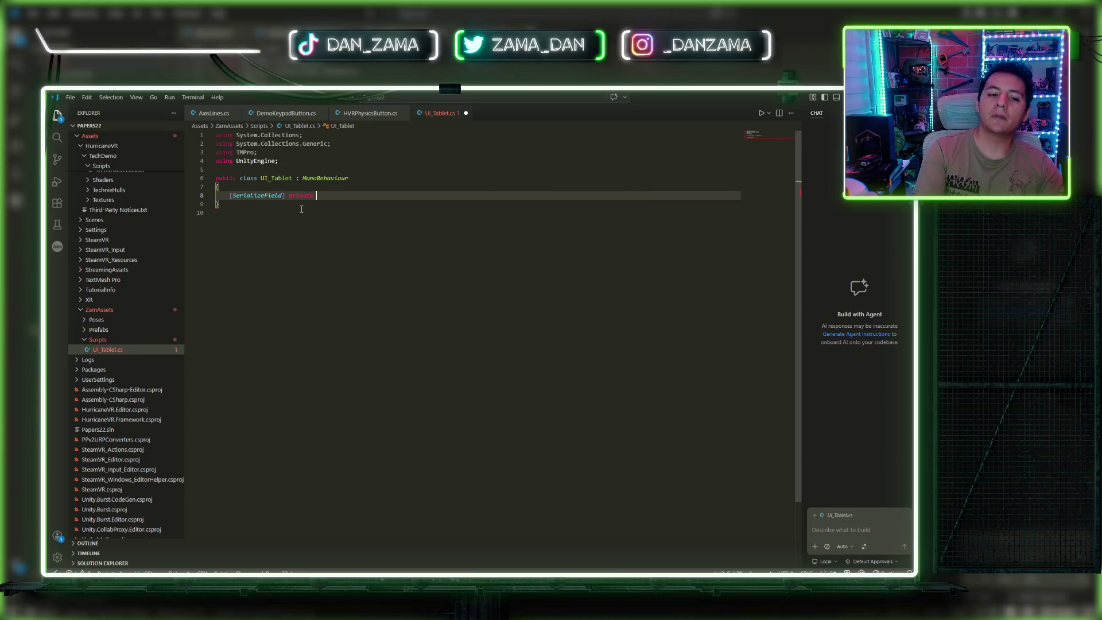
{"action": "type", "text": "Textemesh"}
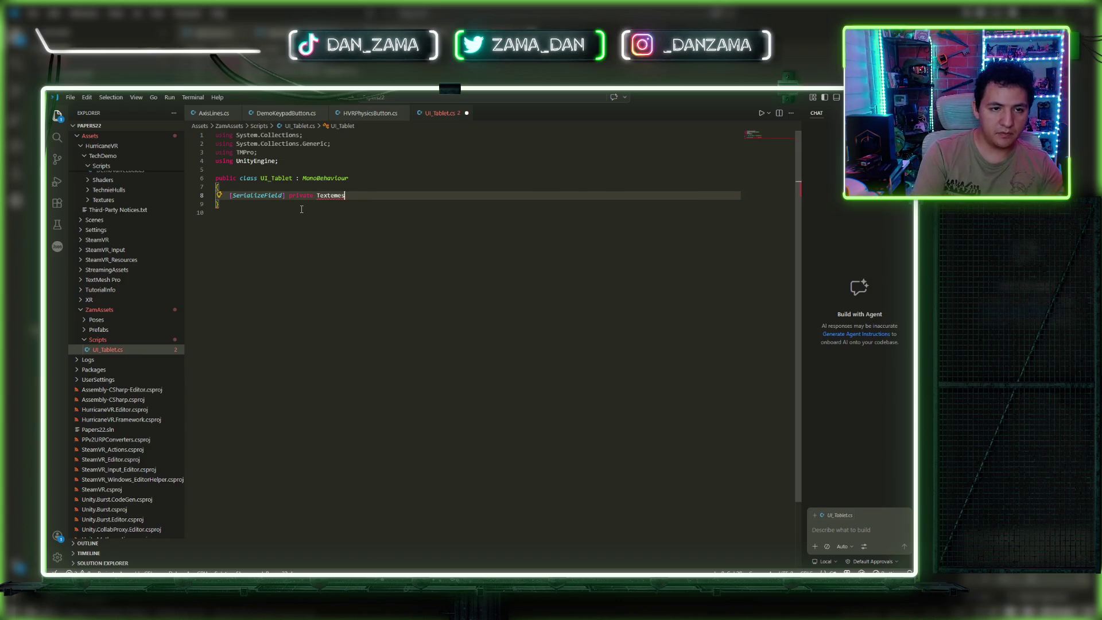
{"action": "type", "text": "mesh"}
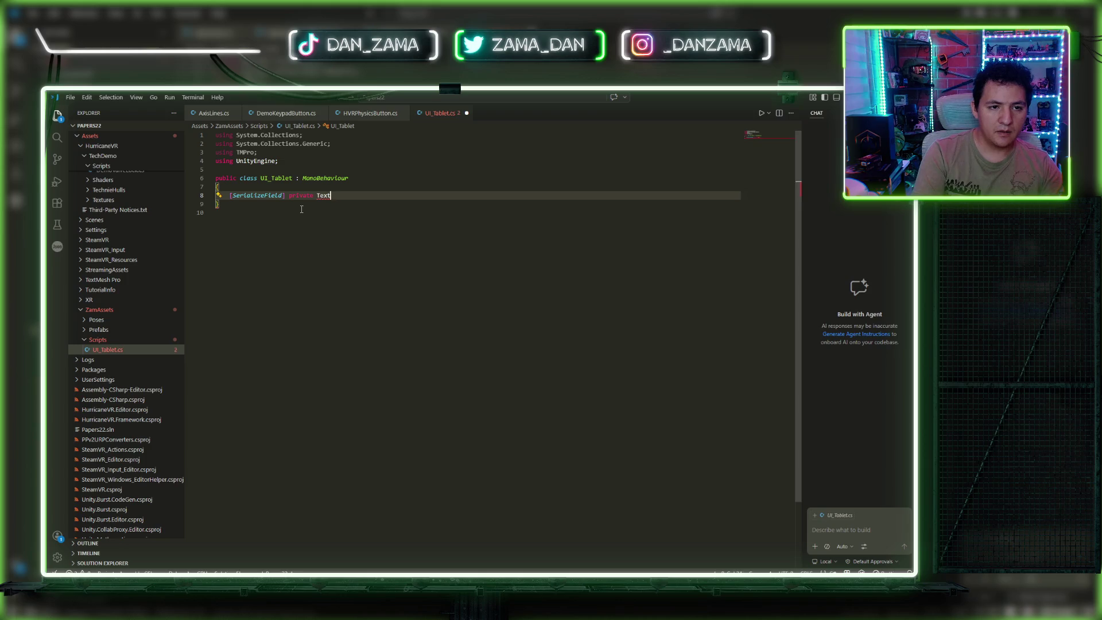
{"action": "key", "text": "Down"}
{"action": "key", "text": "Down"}
{"action": "key", "text": "Tab"}
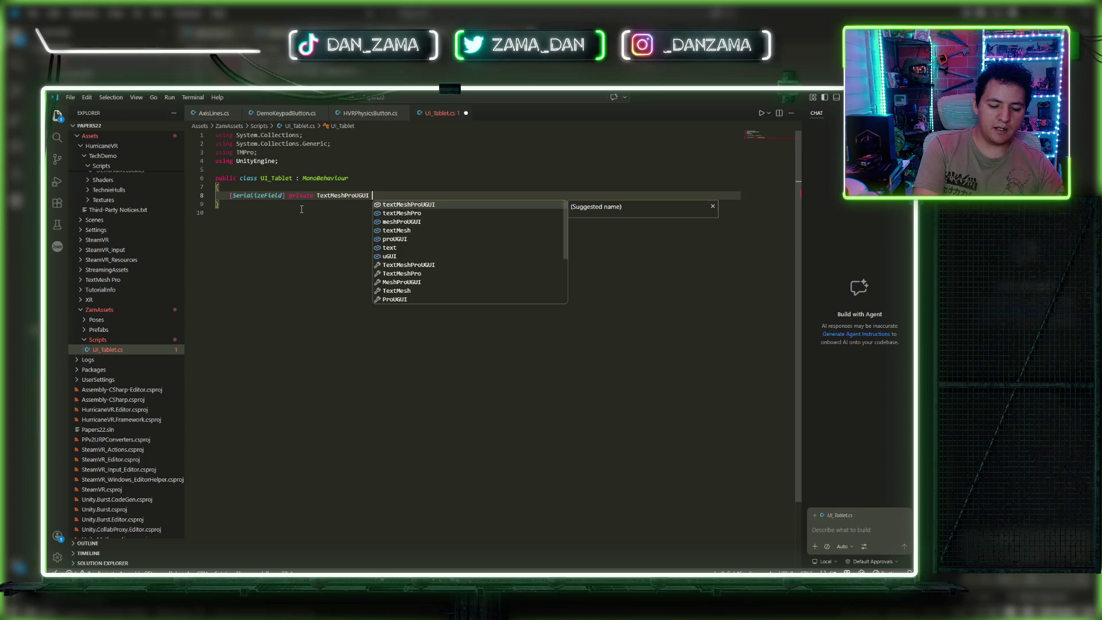
{"action": "key", "text": "Escape"}
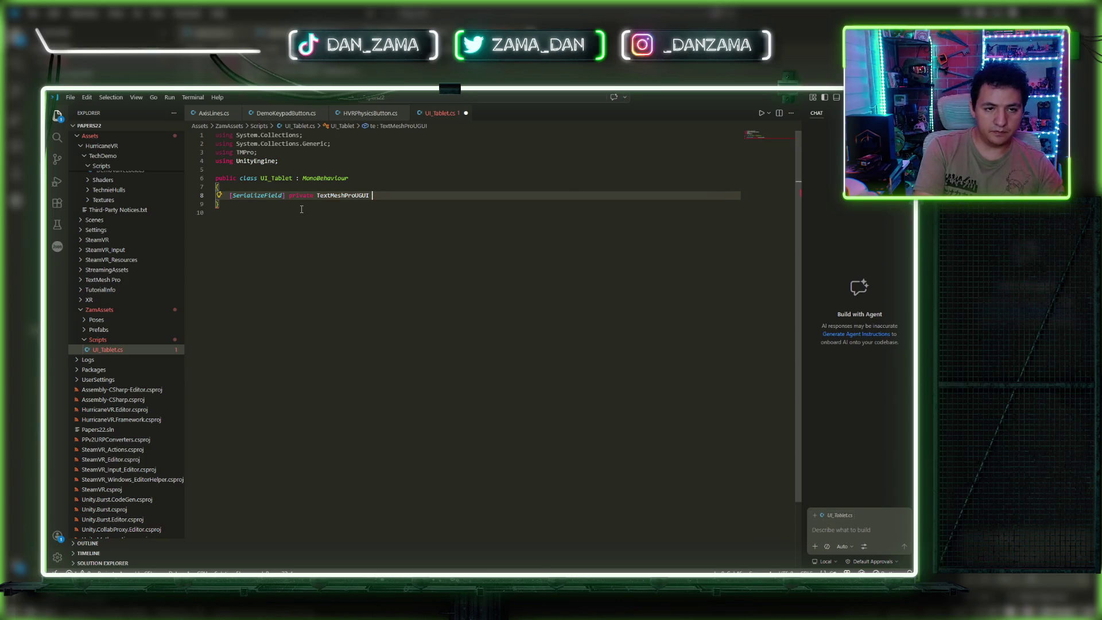
{"action": "type", "text": "_textoT"}
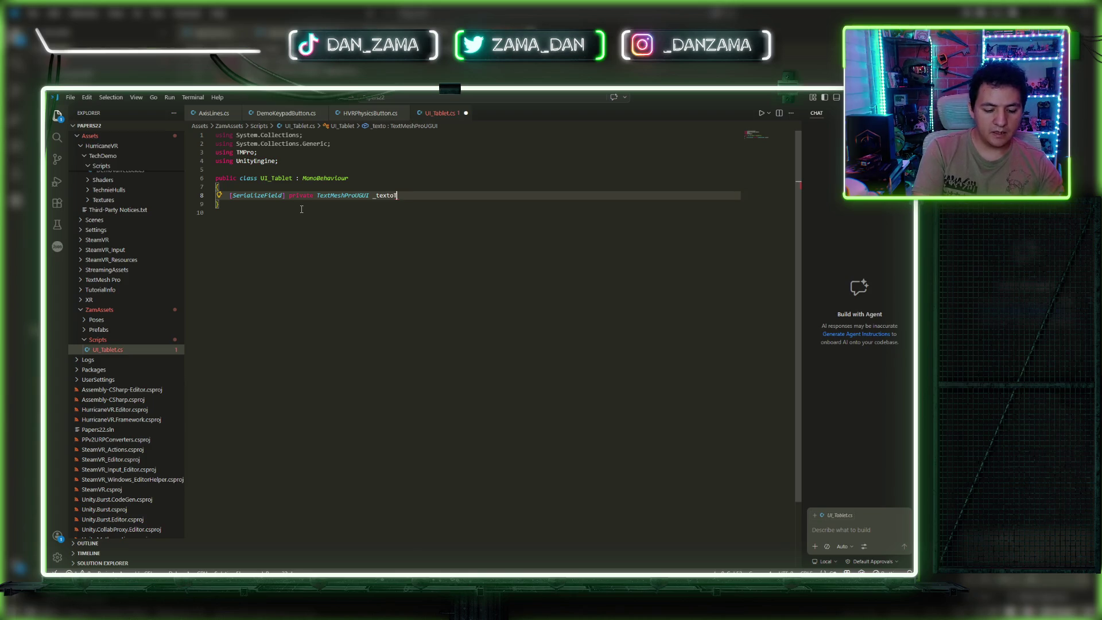
{"action": "type", "text": "ablet;"}
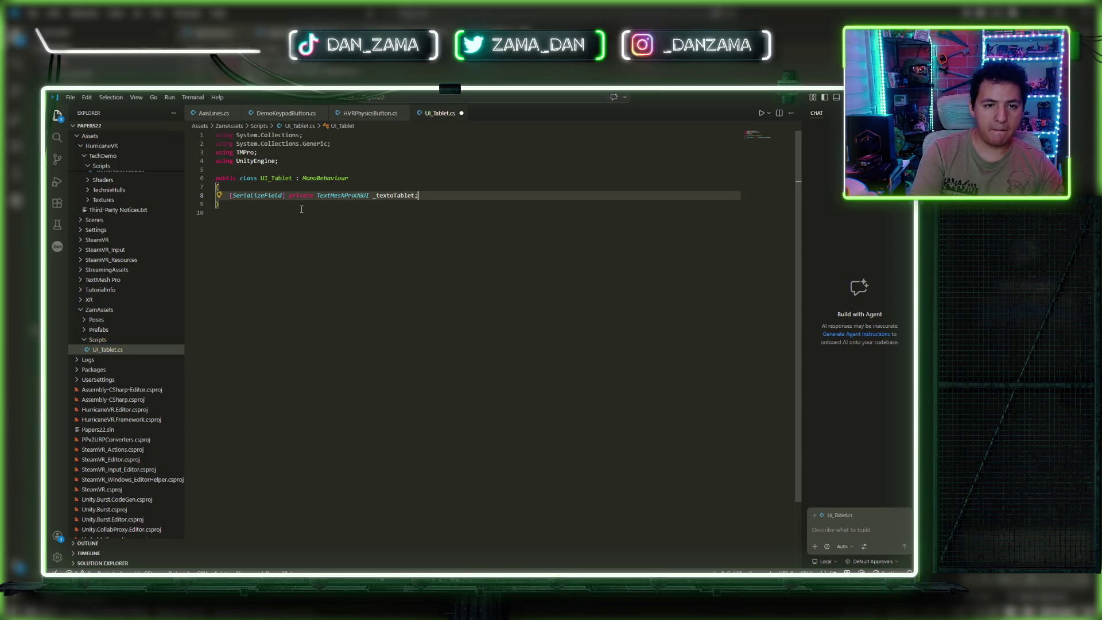
{"action": "key", "text": "Return"}
{"action": "key", "text": "ctrl+s"}
Step: Add a 'private int _currentValue;' field below it
{"action": "key", "text": "Return"}
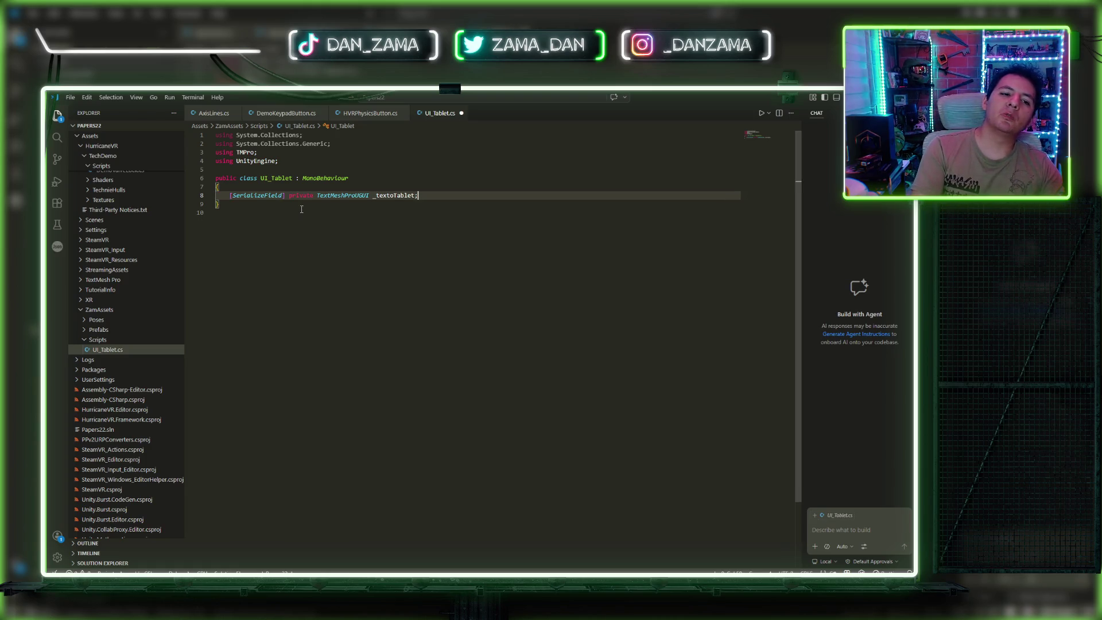
{"action": "type", "text": "vont"}
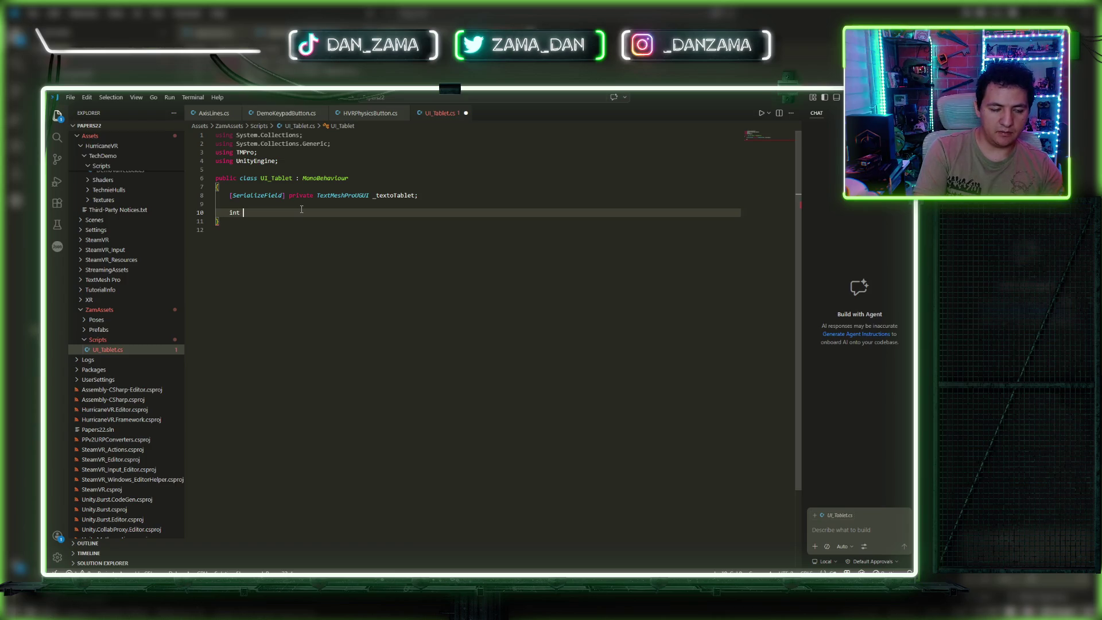
{"action": "type", "text": "curr"}
{"action": "key", "text": "BackSpace"}
{"action": "key", "text": "BackSpace"}
{"action": "key", "text": "BackSpace"}
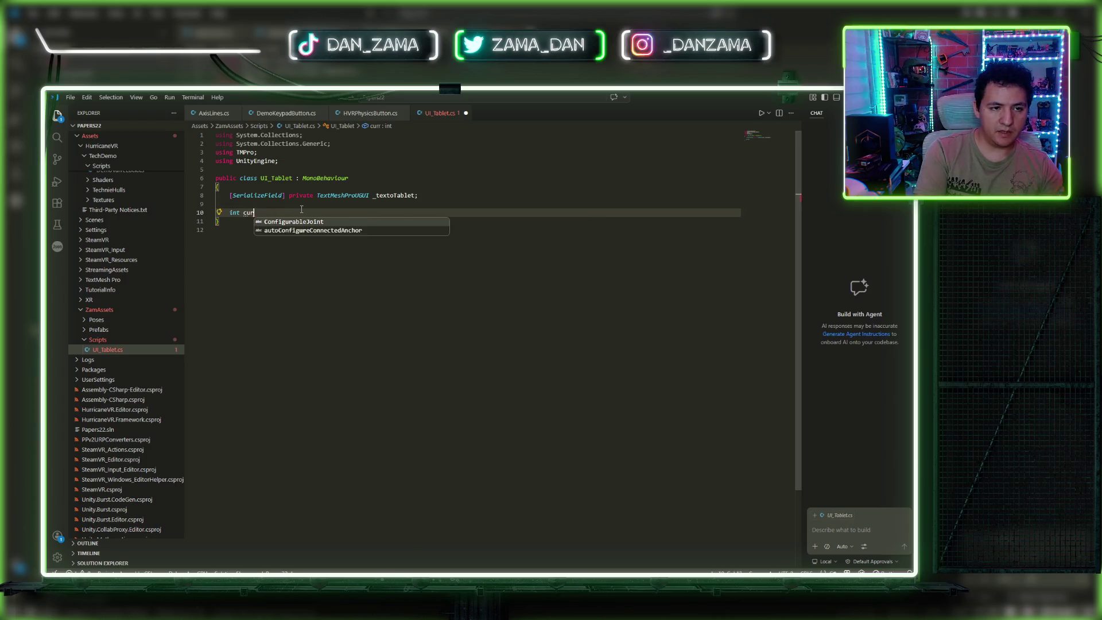
{"action": "key", "text": "BackSpace"}
{"action": "type", "text": "private int _"}
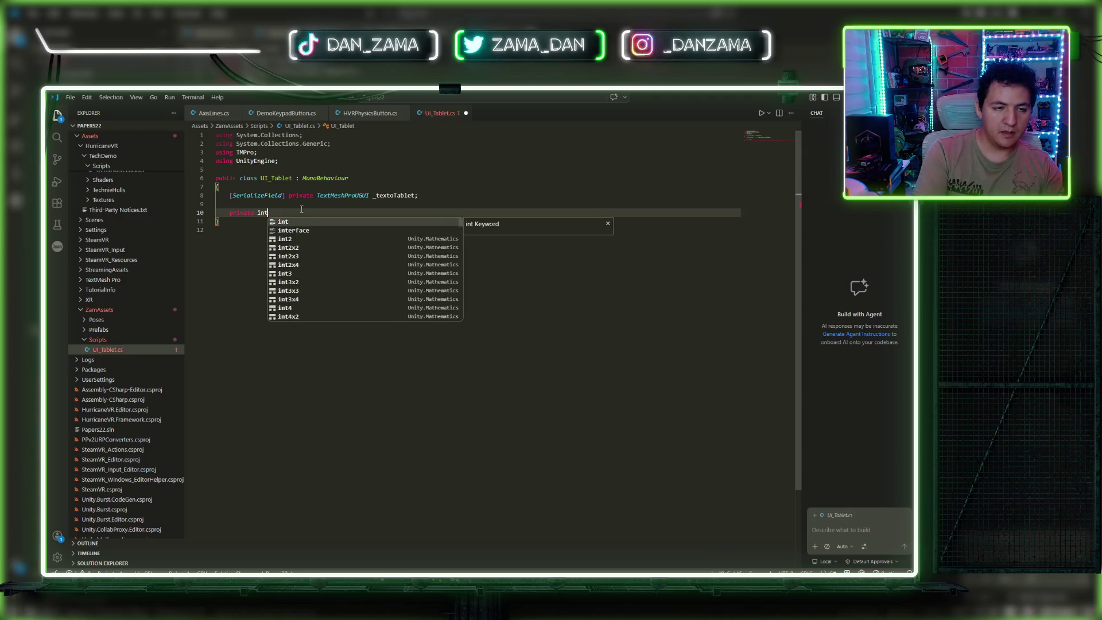
{"action": "type", "text": "_current"}
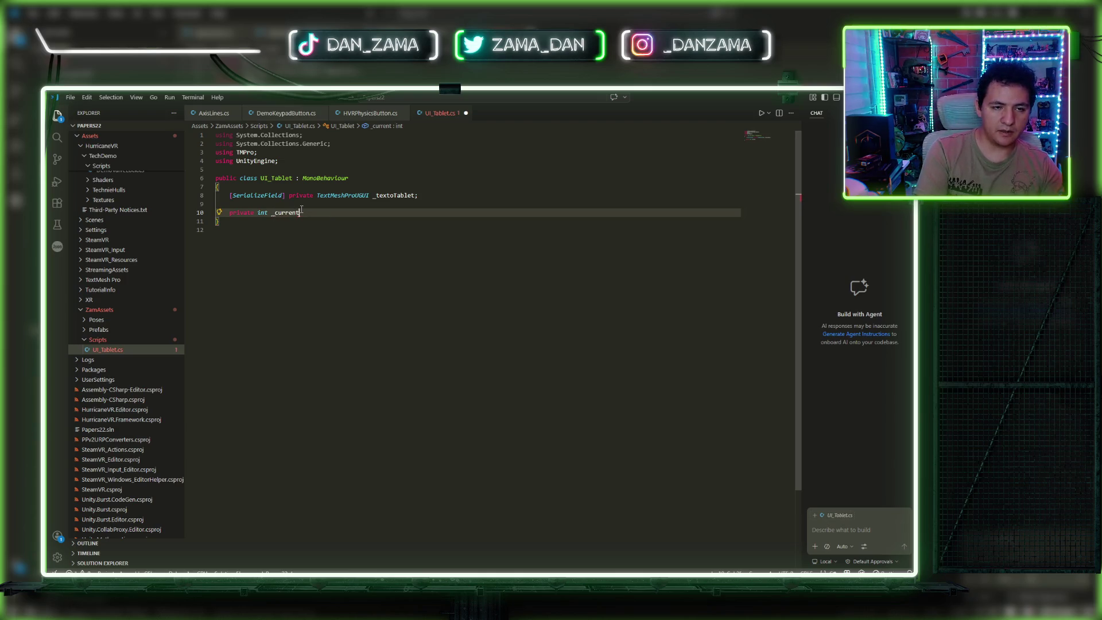
{"action": "type", "text": "Value;"}
{"action": "key", "text": "Return"}
{"action": "key", "text": "Return"}
{"action": "key", "text": "Return"}
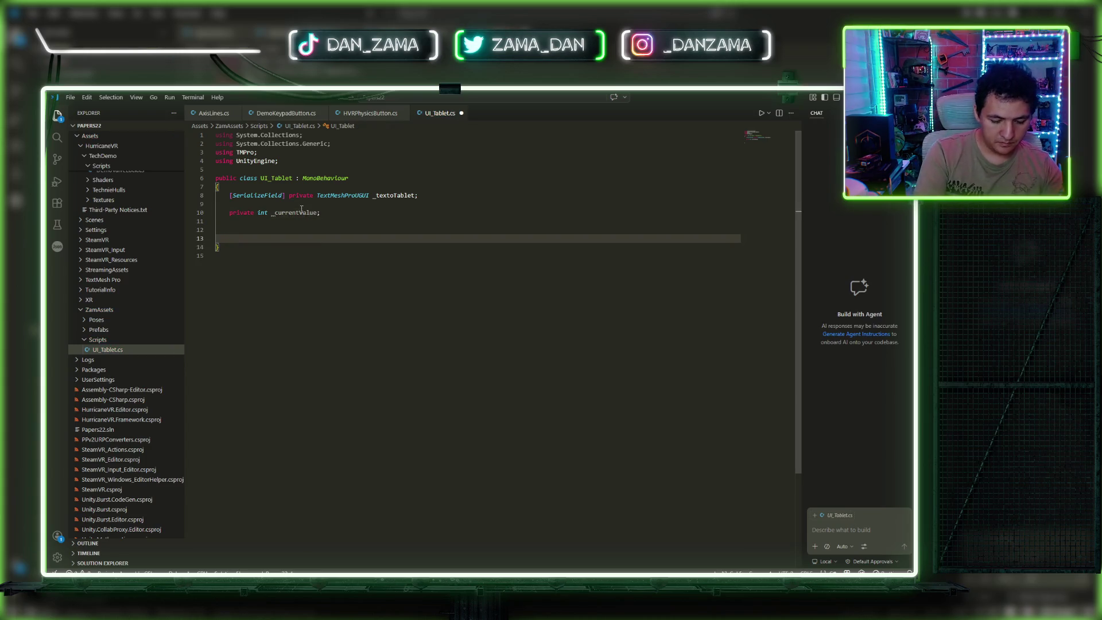
Step: Write public IncreaseValue() doing _currentValue++ and _textoTablet.text = _currentValue.ToString(), then save
{"action": "type", "text": "public void IncreaseValue"}
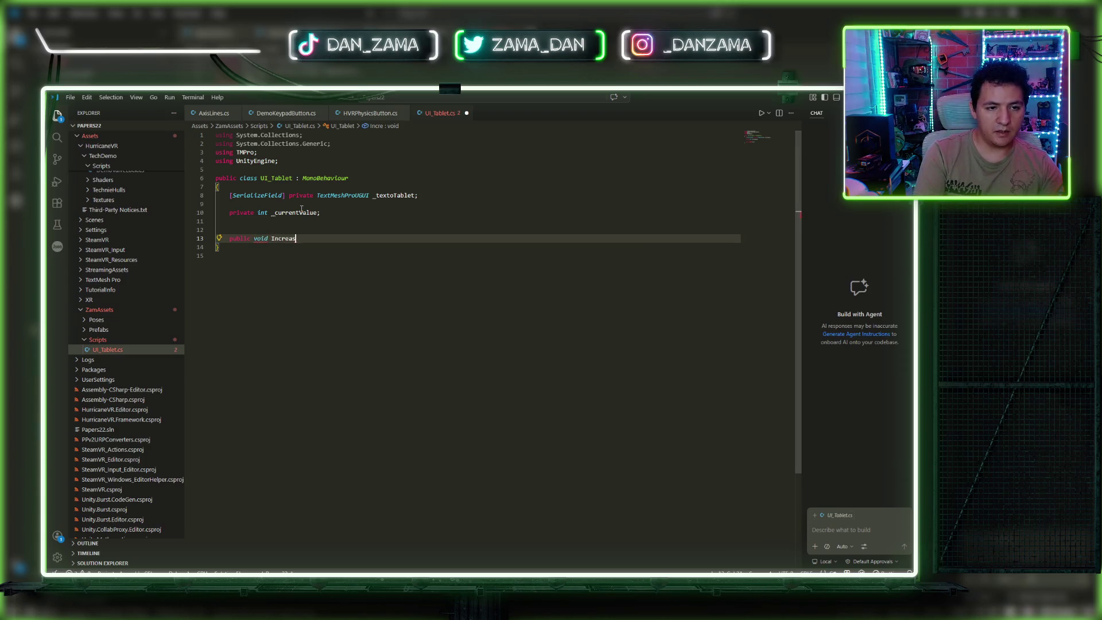
{"action": "type", "text": "()"}
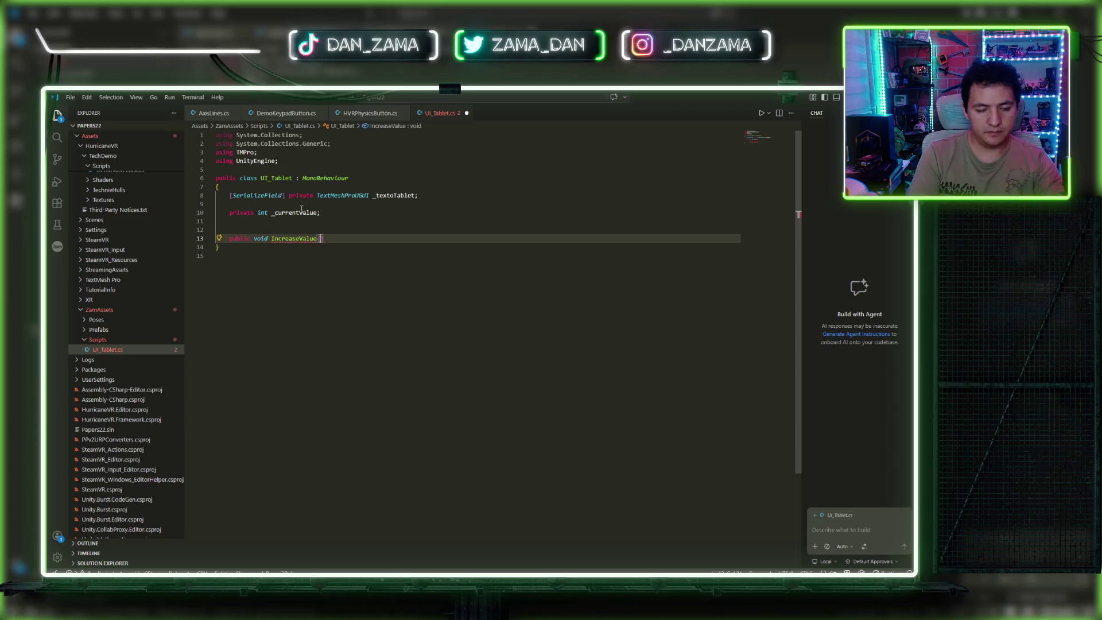
{"action": "key", "text": "Return"}
{"action": "type", "text": "{"}
{"action": "key", "text": "Return"}
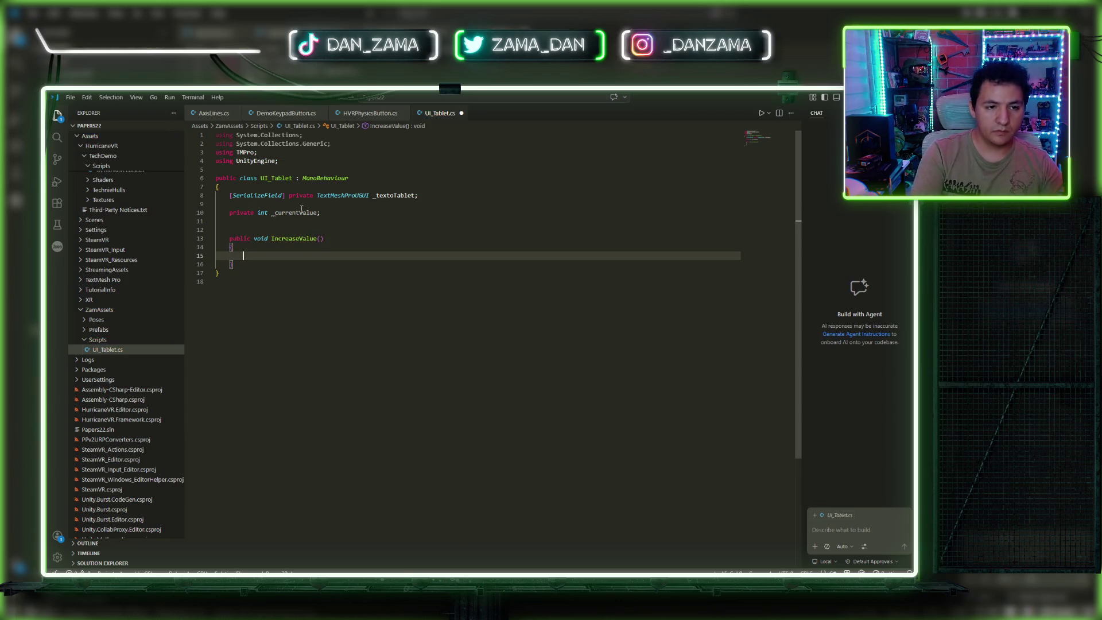
{"action": "type", "text": "_cur"}
{"action": "key", "text": "Tab"}
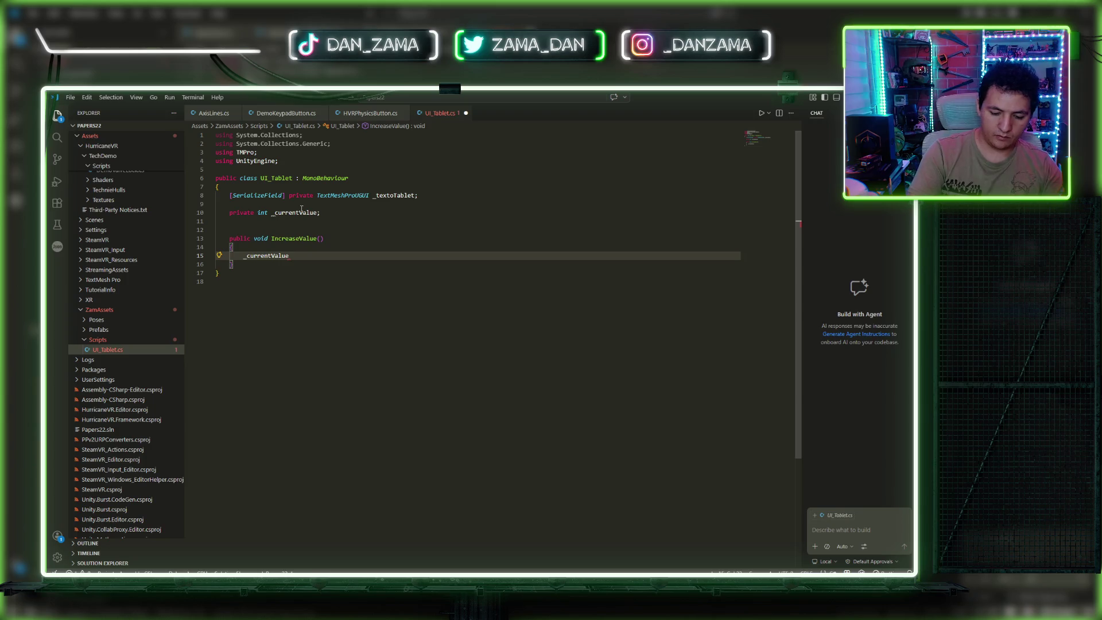
{"action": "type", "text": "++;"}
{"action": "key", "text": "Return"}
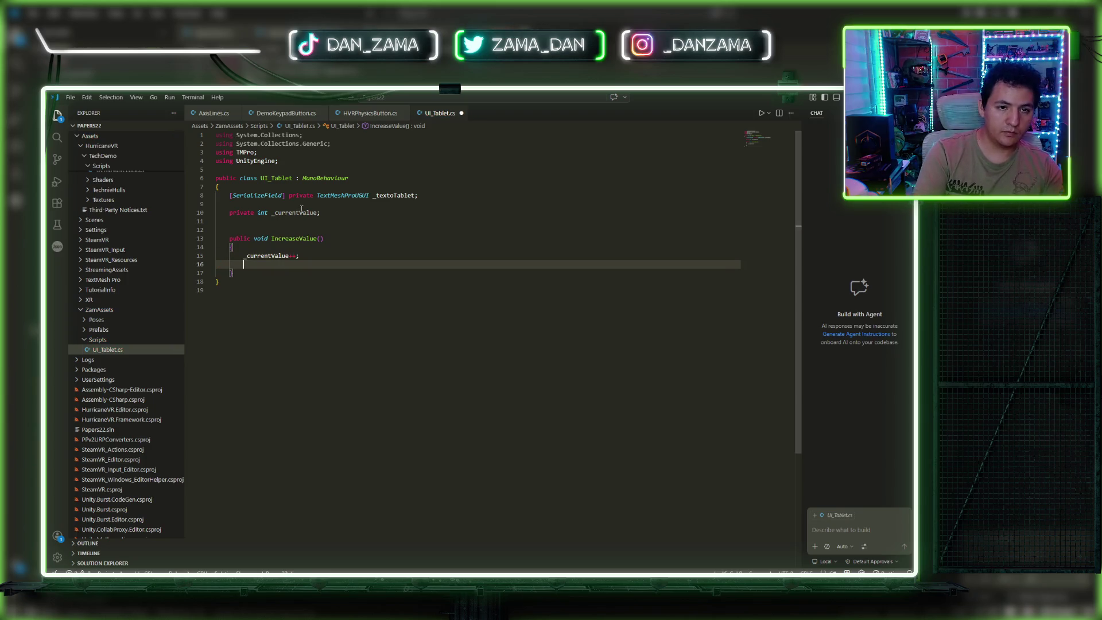
{"action": "type", "text": "_textoTablet.text = "}
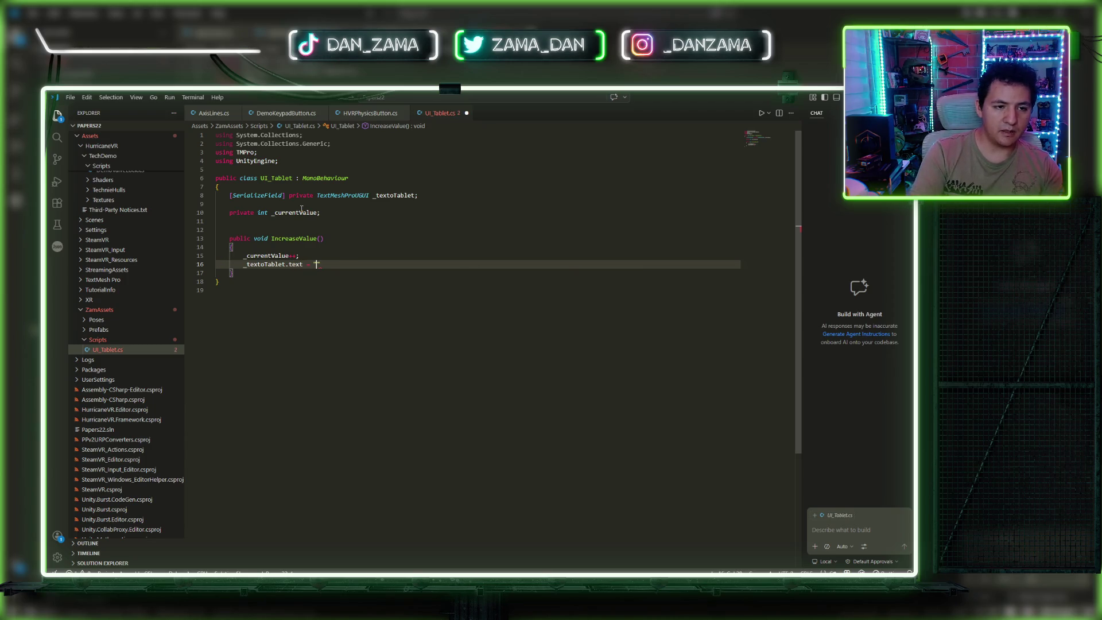
{"action": "type", "text": "_cu"}
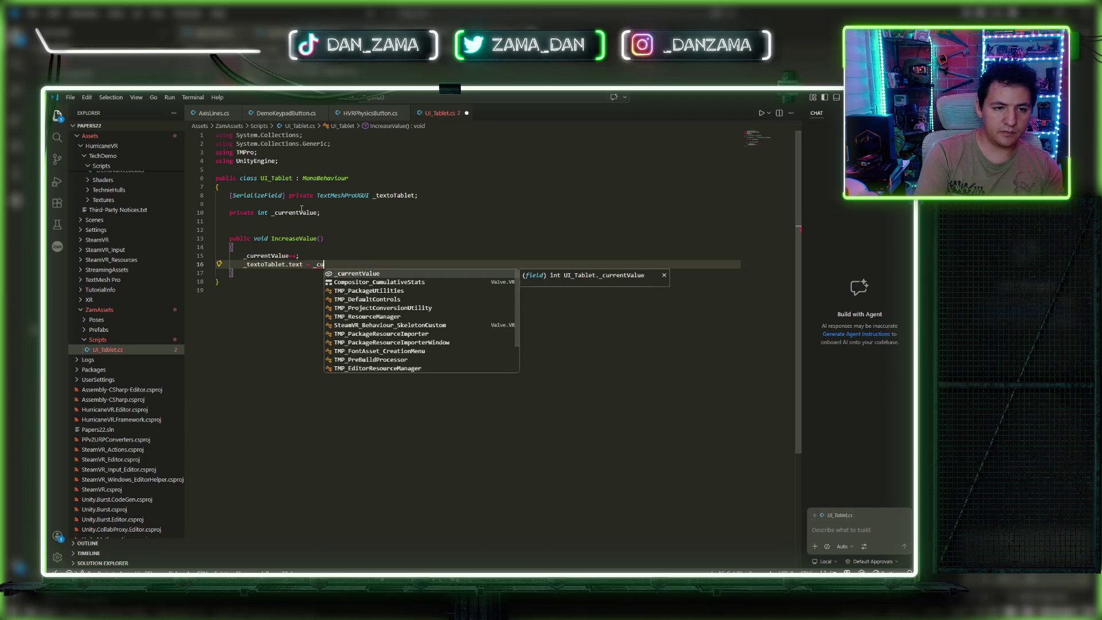
{"action": "type", "text": "rrentValue.to"}
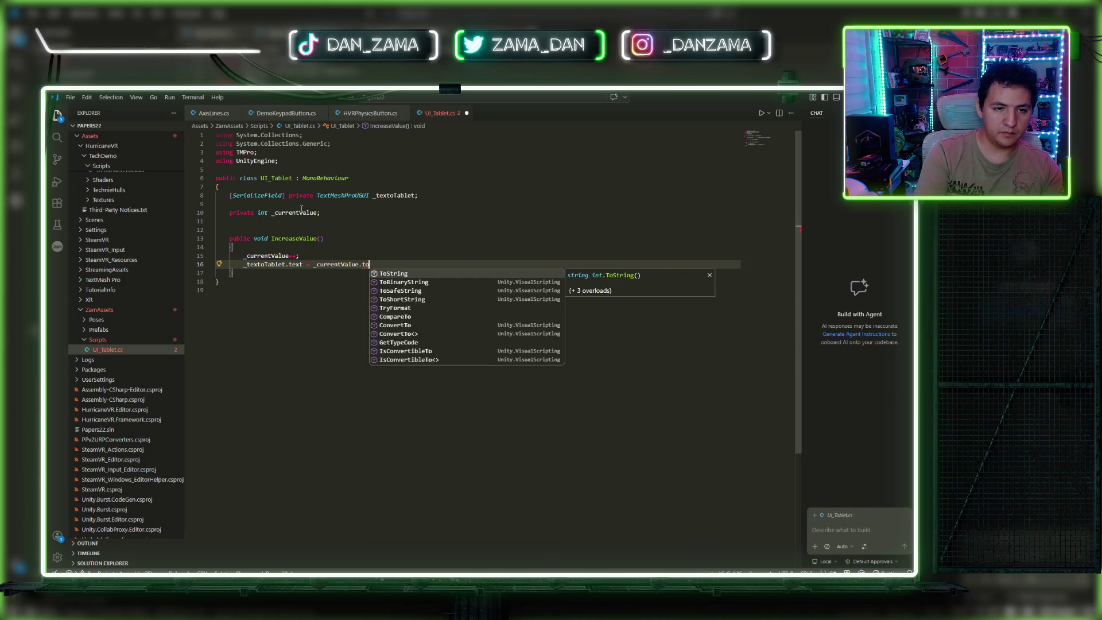
{"action": "key", "text": "Tab"}
{"action": "type", "text": "();"}
{"action": "key", "text": "ctrl+s"}
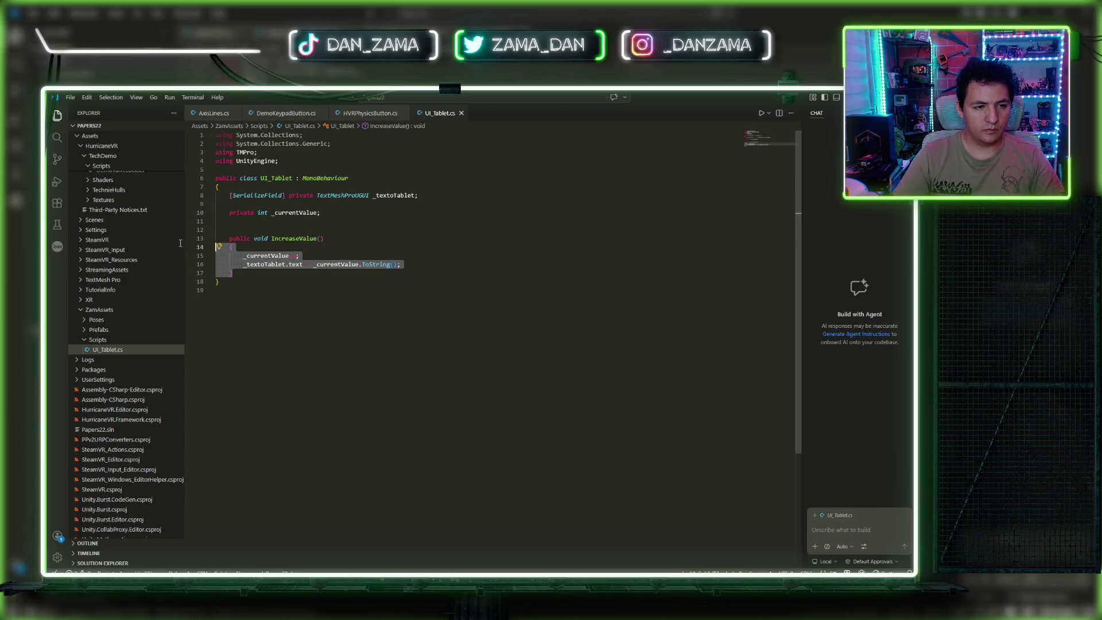
Step: Paste a duplicate of the IncreaseValue method below it
{"action": "left_click", "coordinate": [266, 277]}
{"action": "key", "text": "Return"}
{"action": "key", "text": "Return"}
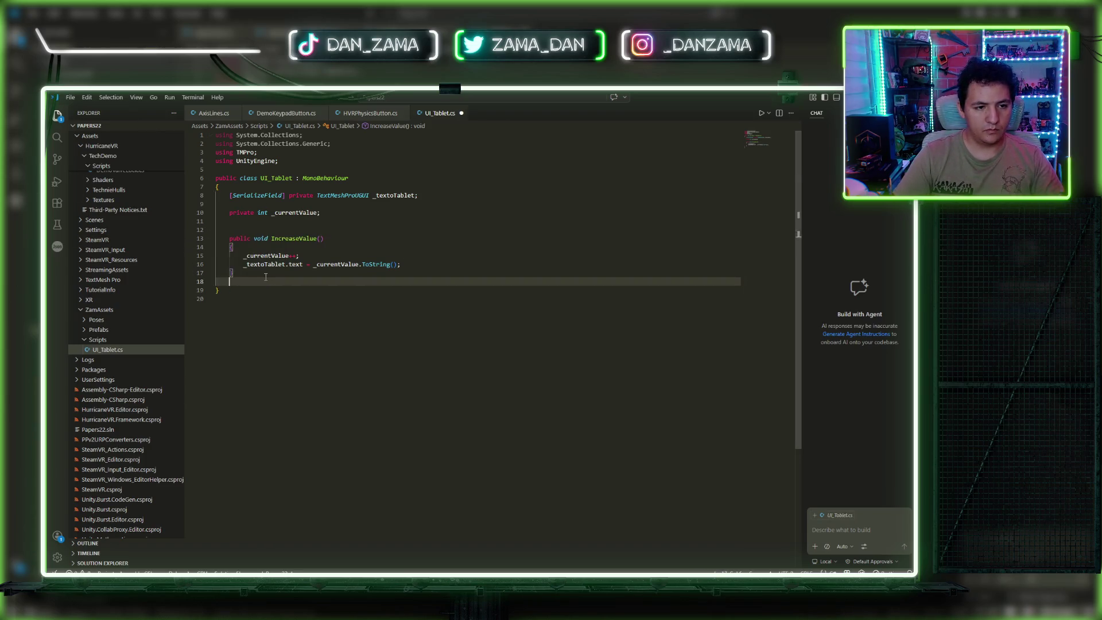
{"action": "key", "text": "ctrl+v"}
Step: Rename the copy to DecreaseValue with a -- decrement, save, and switch back to Unity
{"action": "double_click", "coordinate": [287, 290]}
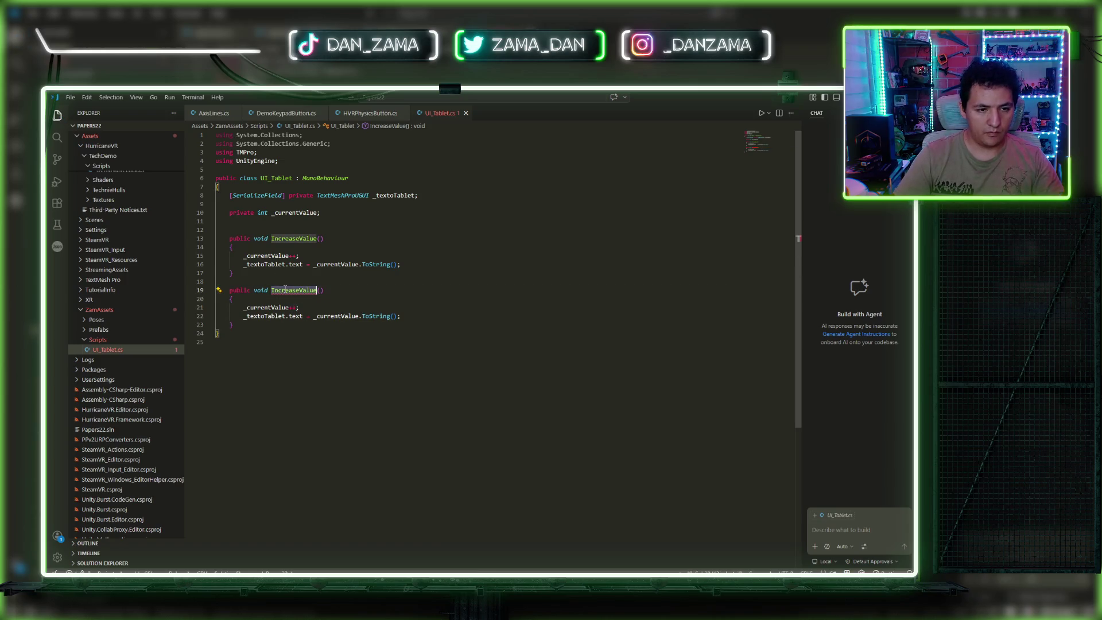
{"action": "type", "text": "DecreaseVa"}
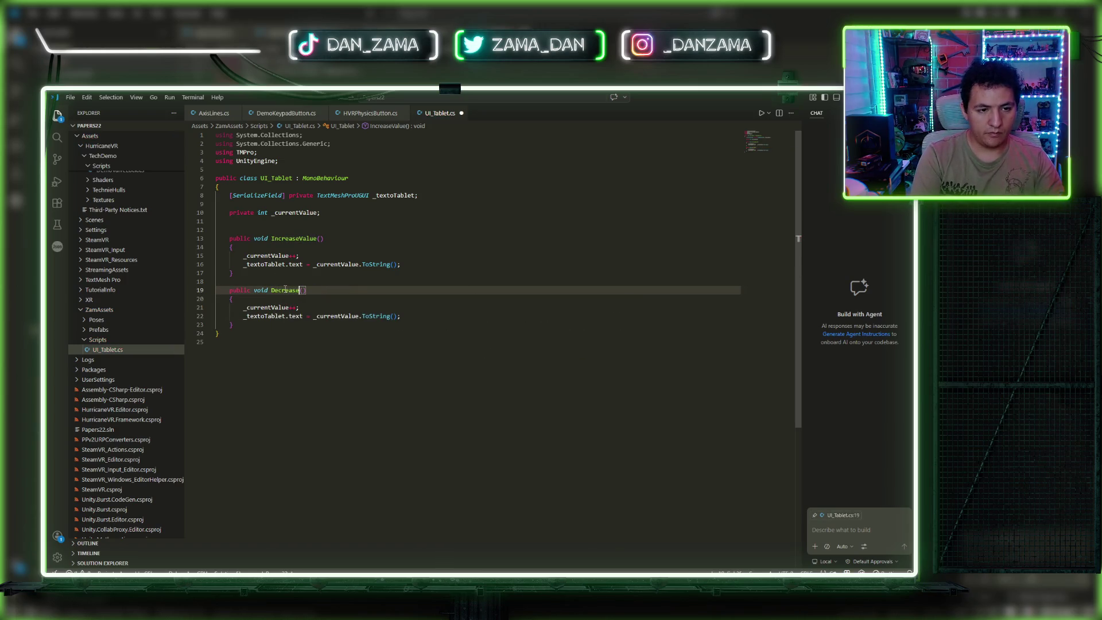
{"action": "type", "text": "lu"}
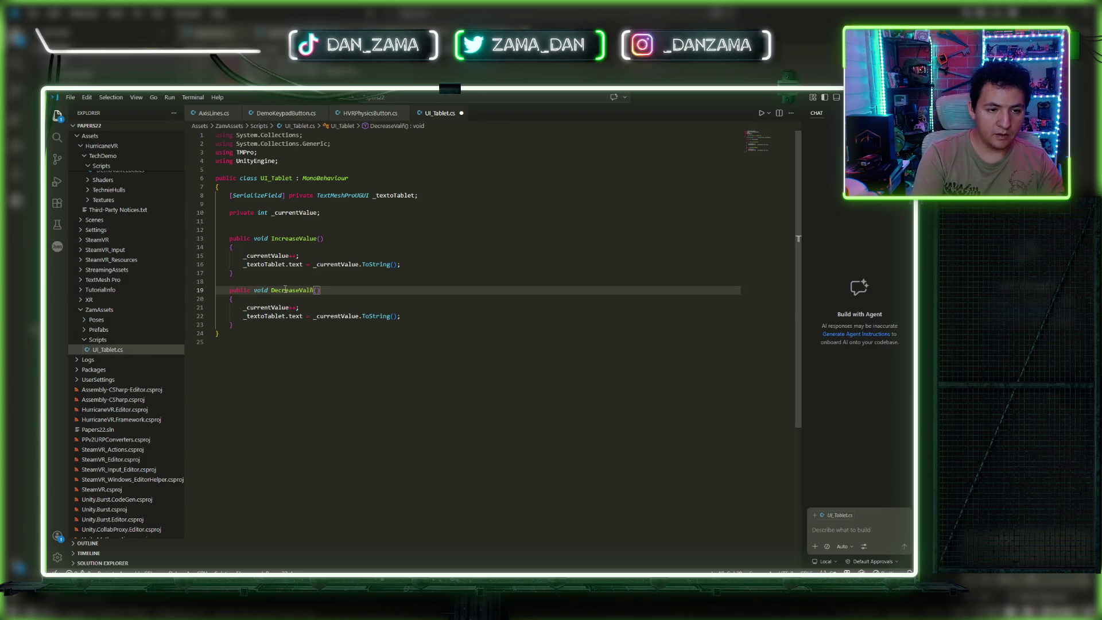
{"action": "type", "text": "e"}
{"action": "left_click", "coordinate": [295, 308]}
{"action": "key", "text": "BackSpace"}
{"action": "key", "text": "BackSpace"}
{"action": "type", "text": "--"}
{"action": "key", "text": "ctrl+s"}
{"action": "left_click", "coordinate": [383, 316]}
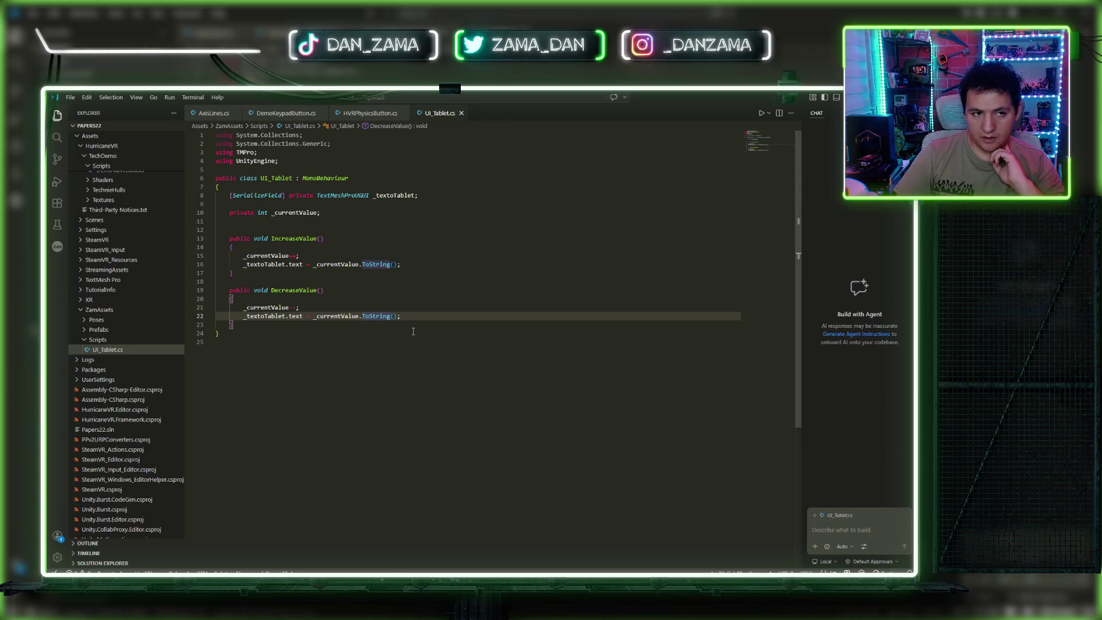
{"action": "key", "text": "ctrl+Tab"}
{"action": "key", "text": "ctrl+Tab"}
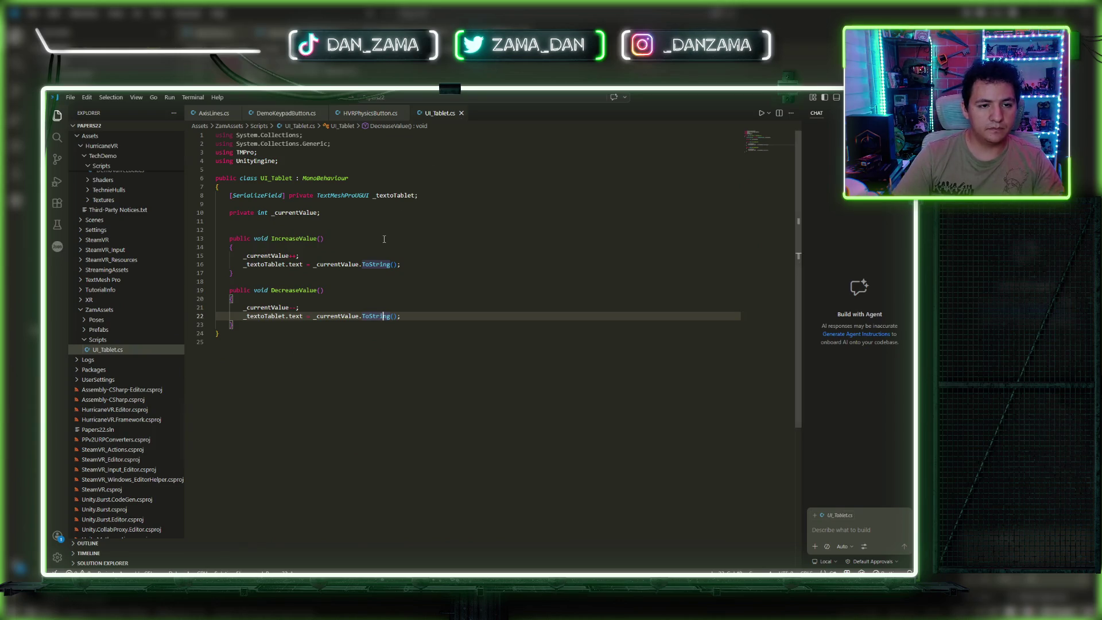
{"action": "key", "text": "alt+Tab"}
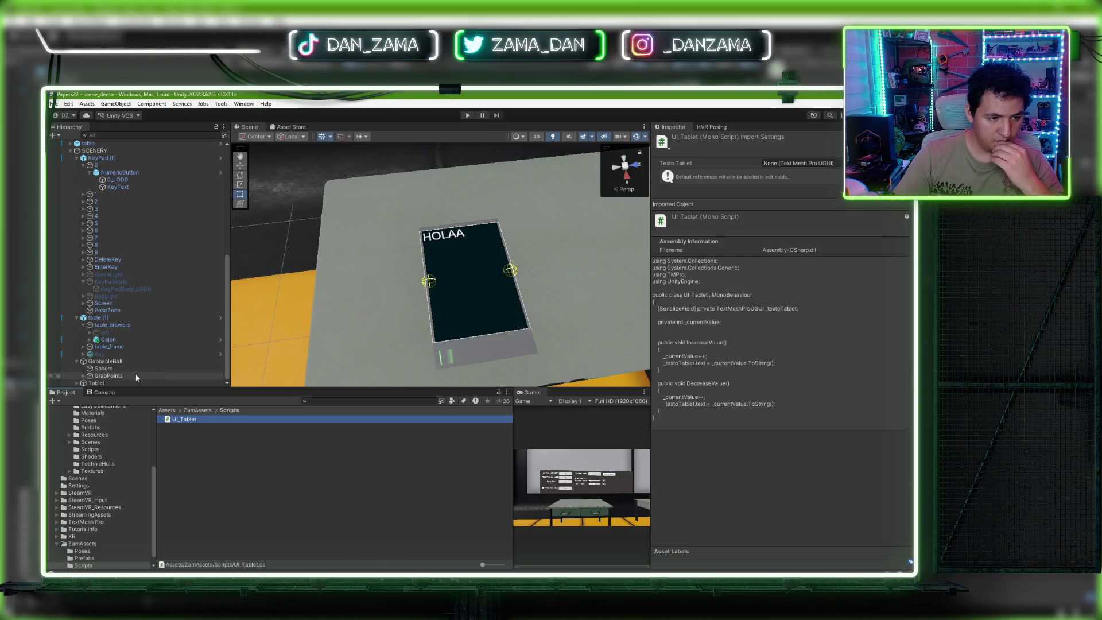
Step: Select Boton (1) under the Tablet and frame it in the Scene view
{"action": "left_click", "coordinate": [77, 383]}
{"action": "left_click", "coordinate": [77, 384]}
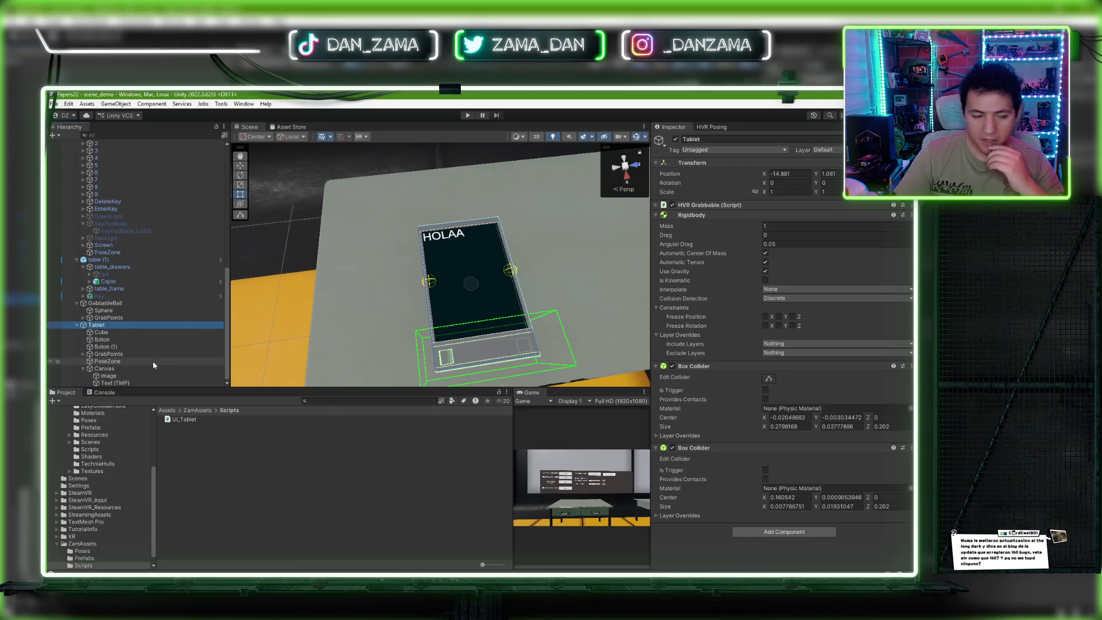
{"action": "scroll", "coordinate": [153, 360], "scroll_direction": "down", "scroll_amount": 2}
{"action": "left_click", "coordinate": [120, 347]}
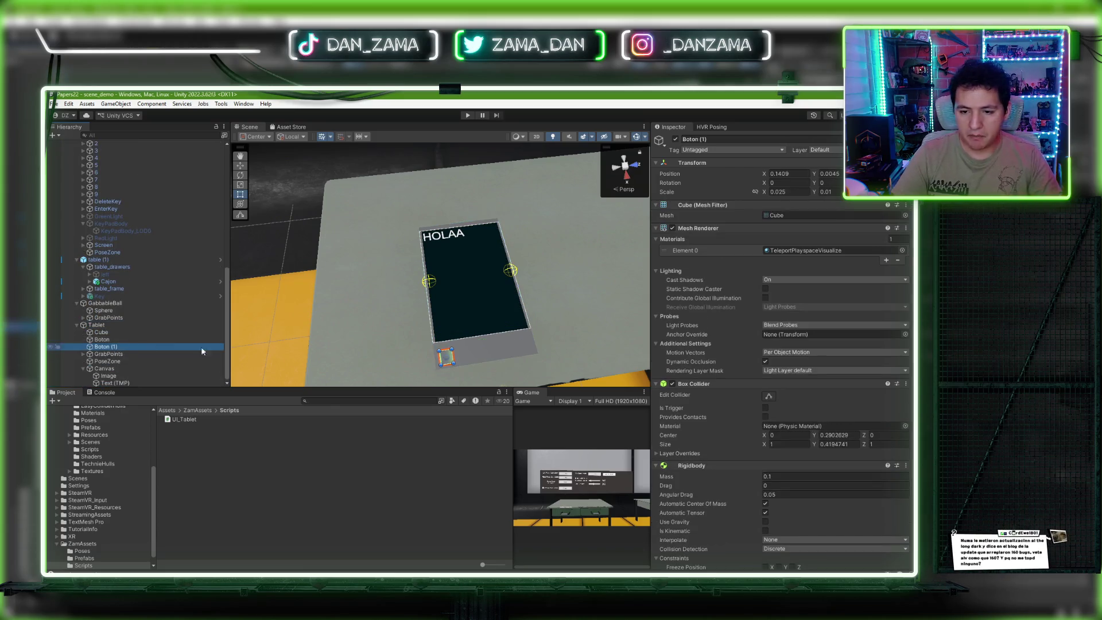
{"action": "scroll", "coordinate": [759, 398], "scroll_direction": "down", "scroll_amount": 10}
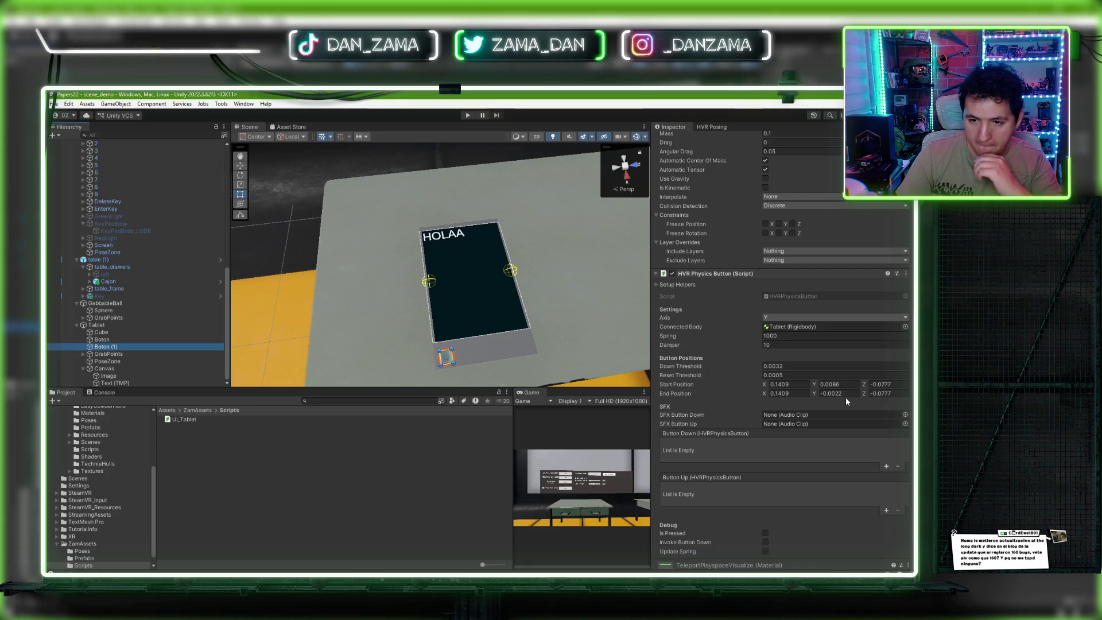
{"action": "scroll", "coordinate": [433, 347], "scroll_direction": "up", "scroll_amount": 3}
{"action": "mouse_move", "coordinate": [432, 347]}
{"action": "left_mouse_down"}
{"action": "mouse_move", "coordinate": [653, 326]}
{"action": "mouse_move", "coordinate": [487, 319]}
{"action": "left_mouse_up"}
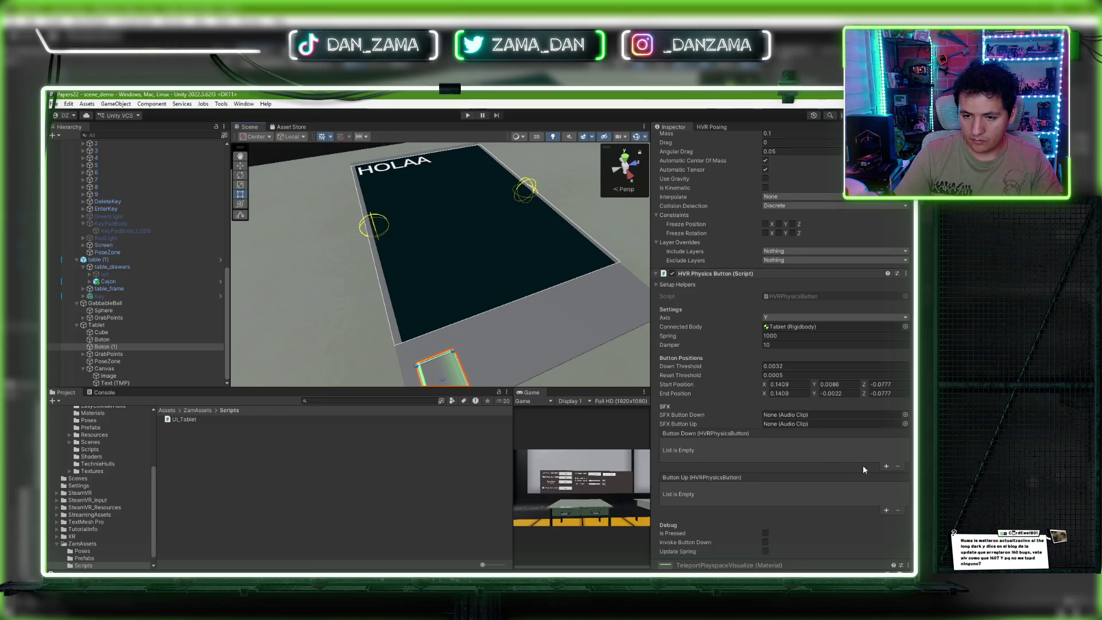
{"action": "left_click_drag", "start_coordinate": [507, 357], "coordinate": [555, 368]}
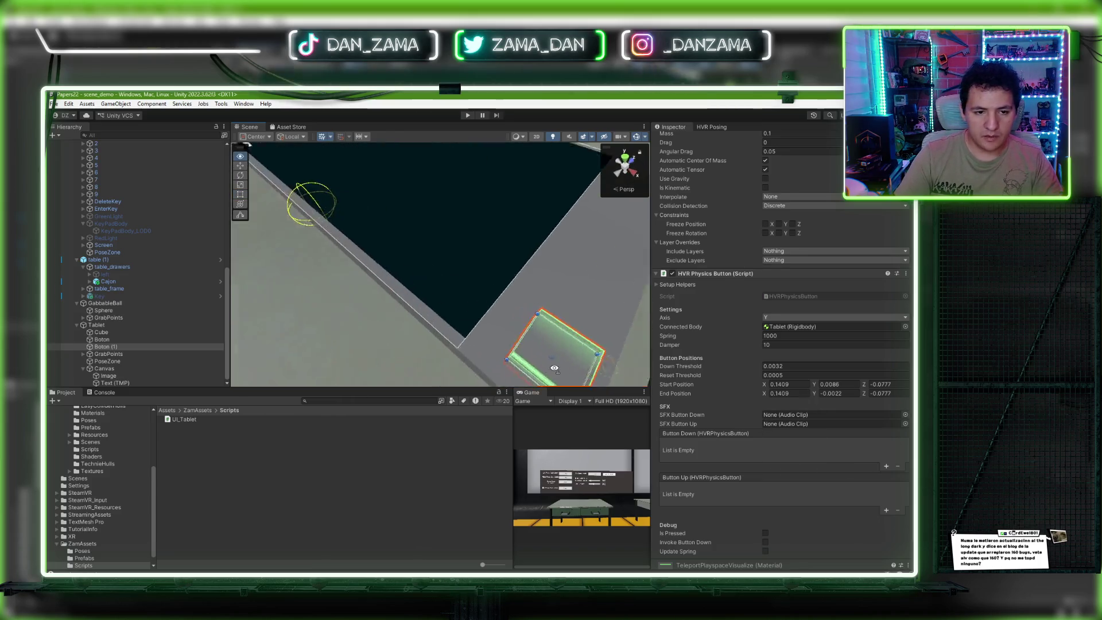
{"action": "key", "text": "f"}
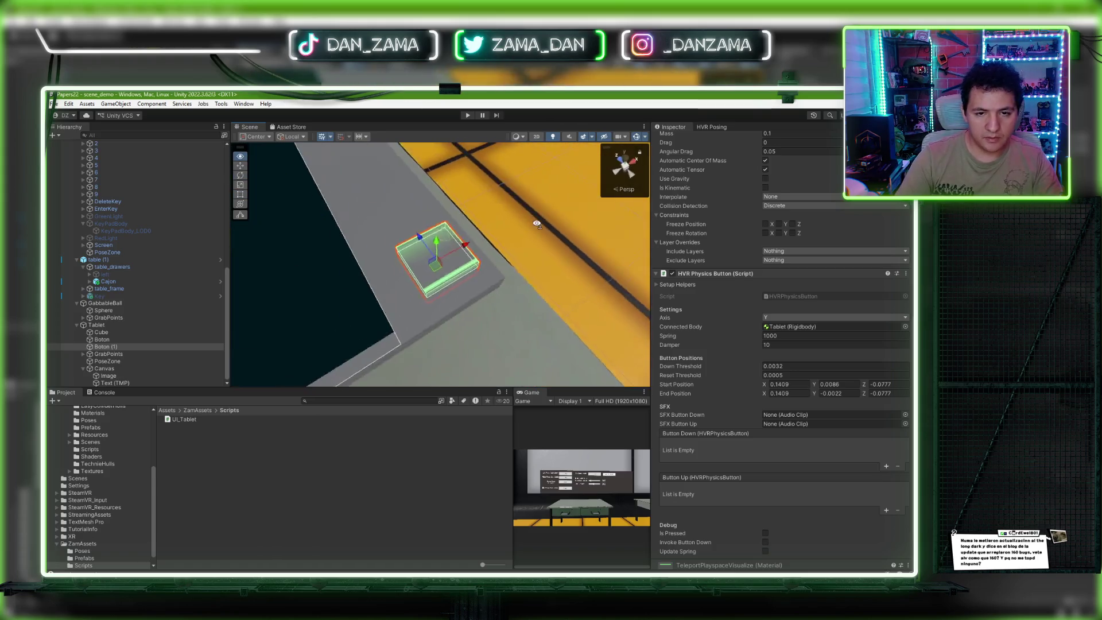
{"action": "mouse_move", "coordinate": [536, 223]}
{"action": "left_mouse_down"}
{"action": "mouse_move", "coordinate": [405, 197]}
{"action": "mouse_move", "coordinate": [394, 160]}
{"action": "mouse_move", "coordinate": [378, 155]}
{"action": "left_mouse_up"}
{"action": "left_click_drag", "start_coordinate": [500, 200], "coordinate": [498, 209]}
{"action": "scroll", "coordinate": [756, 218], "scroll_direction": "up", "scroll_amount": 10}
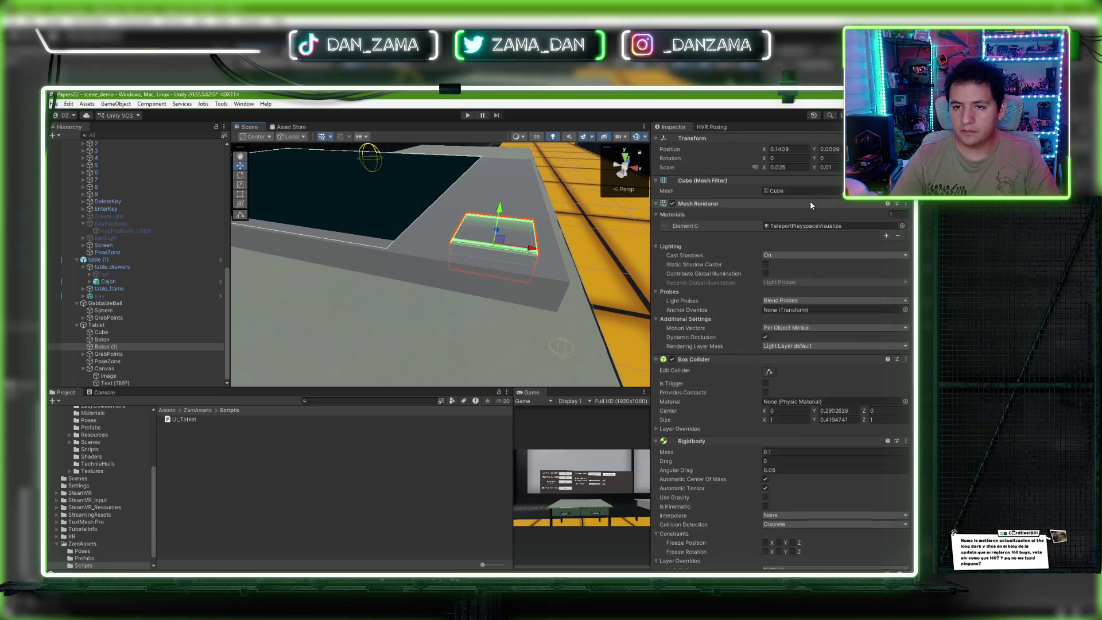
{"action": "scroll", "coordinate": [810, 200], "scroll_direction": "up", "scroll_amount": 2}
Step: Copy Boton's HVR Physics Button End Position Y value into Boton (1)'s End Position Y
{"action": "left_click", "coordinate": [830, 173]}
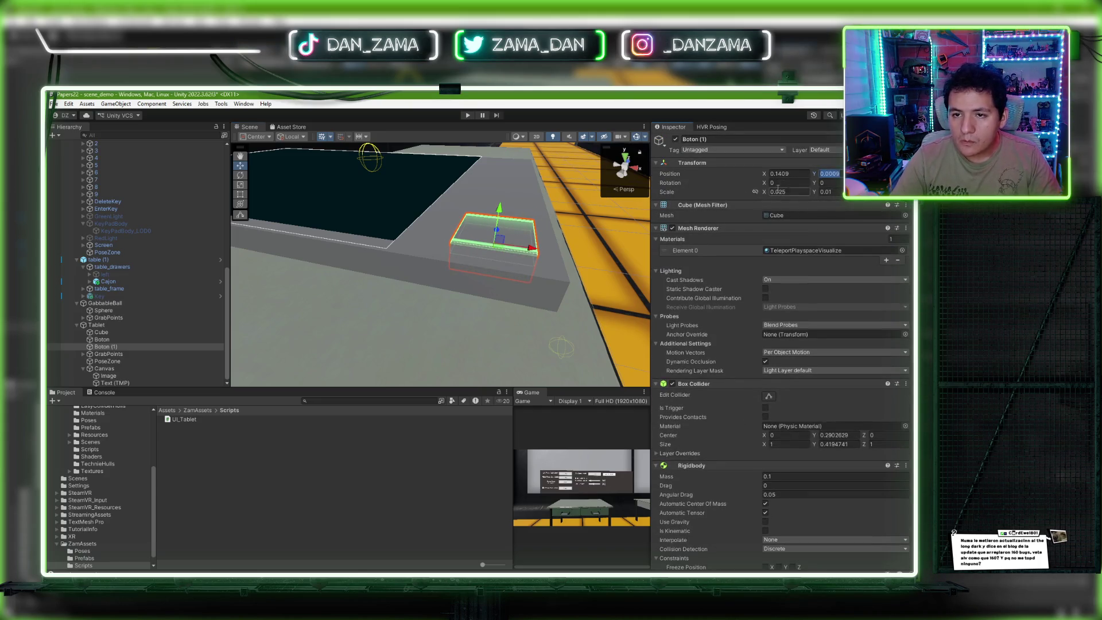
{"action": "scroll", "coordinate": [792, 344], "scroll_direction": "down", "scroll_amount": 5}
{"action": "left_click", "coordinate": [831, 442]}
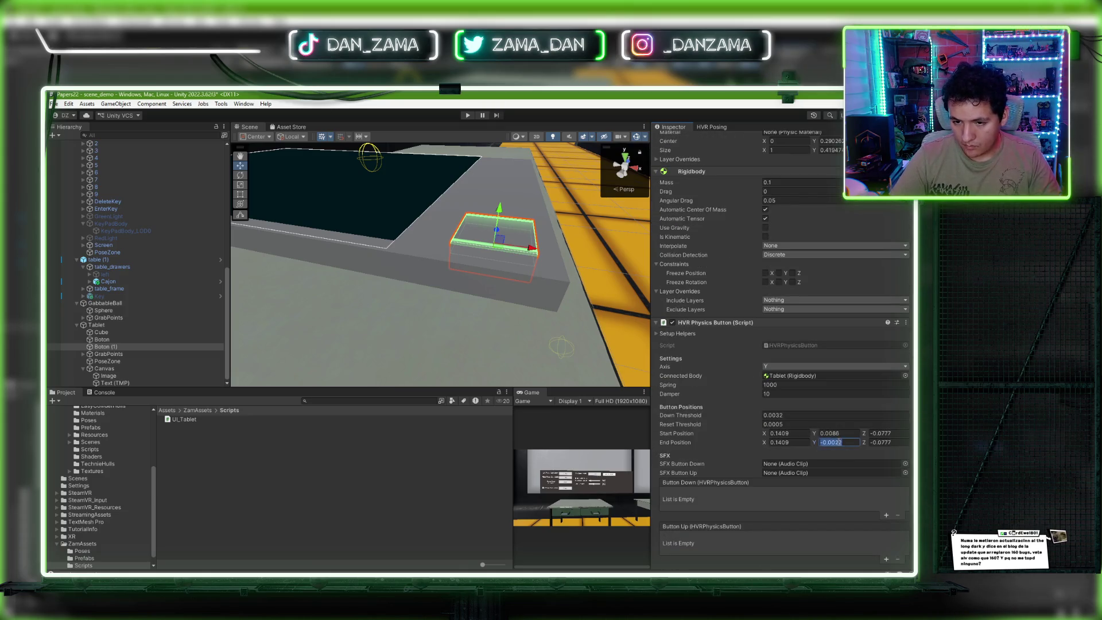
{"action": "left_click", "coordinate": [122, 339]}
{"action": "left_click", "coordinate": [832, 442]}
{"action": "type", "text": "0.0009"}
{"action": "key", "text": "Return"}
{"action": "key", "text": "f"}
{"action": "left_click_drag", "start_coordinate": [413, 311], "coordinate": [392, 326]}
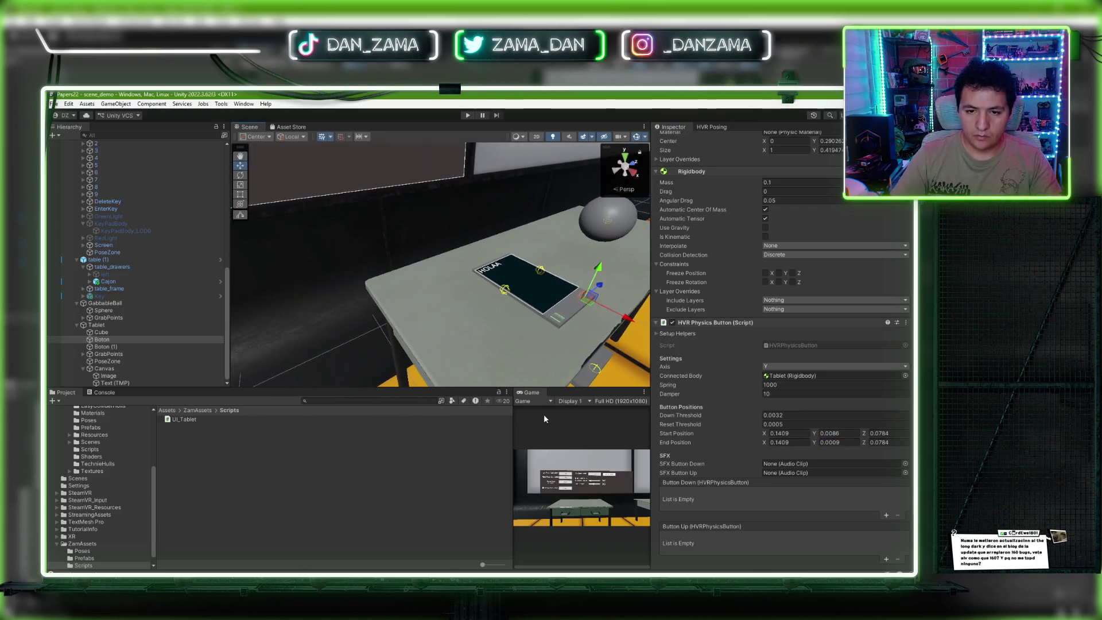
{"action": "left_click", "coordinate": [97, 325]}
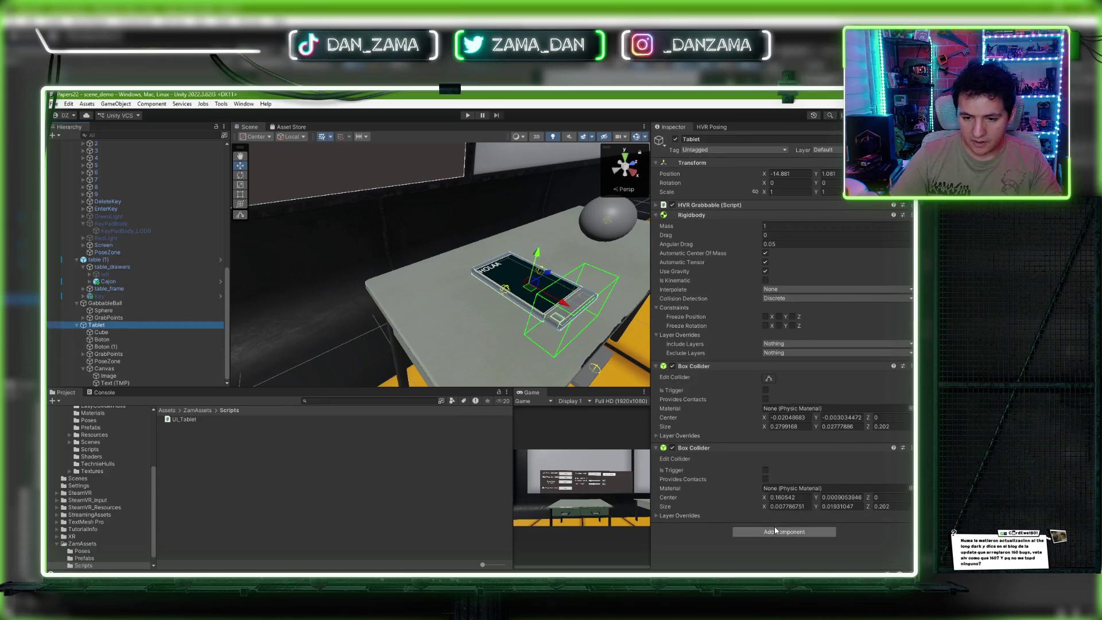
Step: Add the UI_Tablet component to Tablet and link Text (TMP) as its Texto Tablet
{"action": "left_click", "coordinate": [775, 531]}
{"action": "type", "text": "UI_Tablet"}
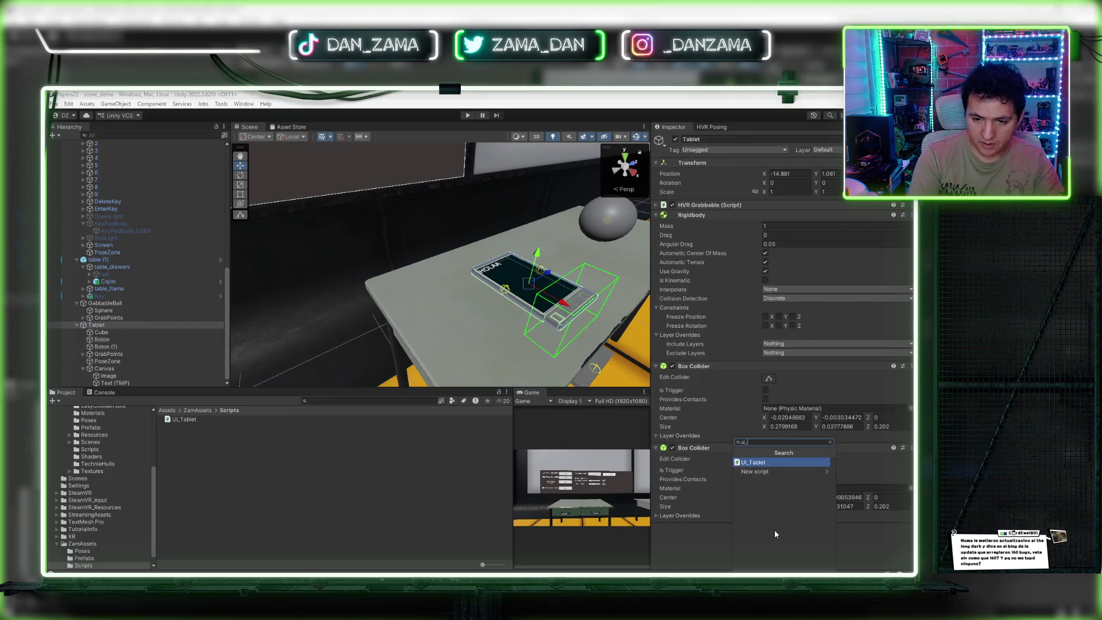
{"action": "key", "text": "Return"}
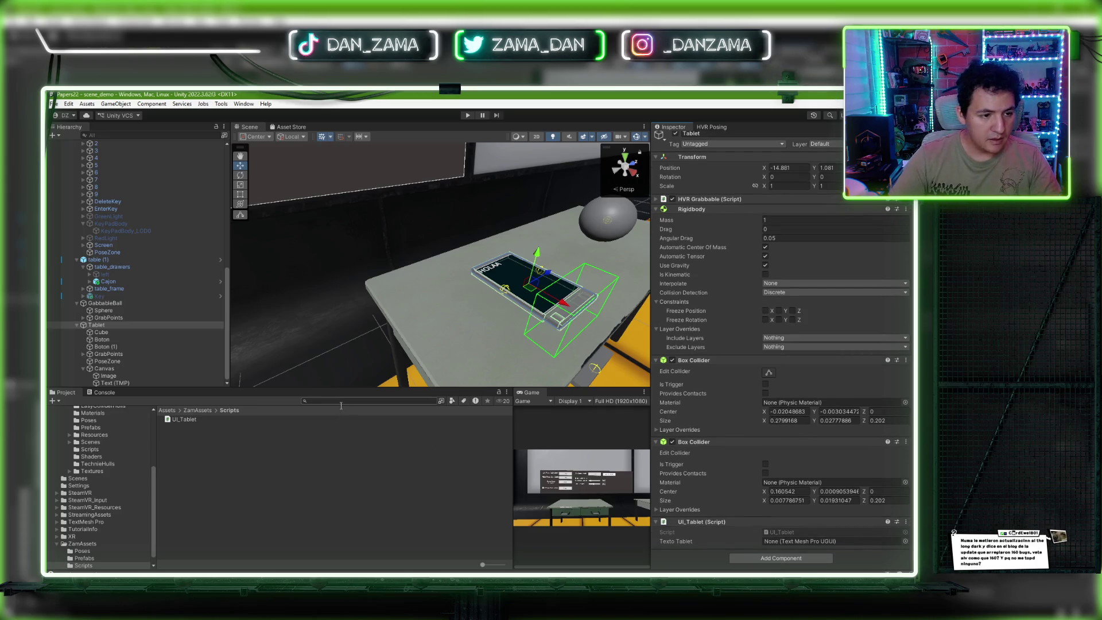
{"action": "left_click_drag", "start_coordinate": [125, 384], "coordinate": [803, 541]}
Step: Add a Button Down event on Boton targeting Tablet that calls IncreaseValue
{"action": "left_click", "coordinate": [101, 339]}
{"action": "left_click_drag", "start_coordinate": [583, 361], "coordinate": [505, 363]}
{"action": "scroll", "coordinate": [737, 418], "scroll_direction": "down", "scroll_amount": 10}
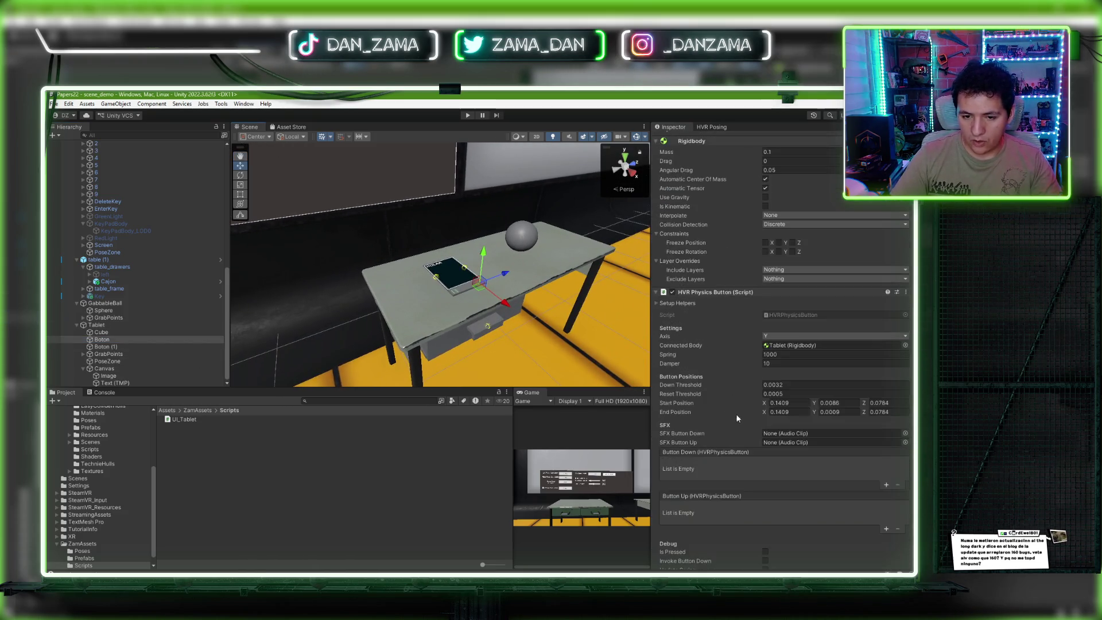
{"action": "left_click", "coordinate": [886, 485]}
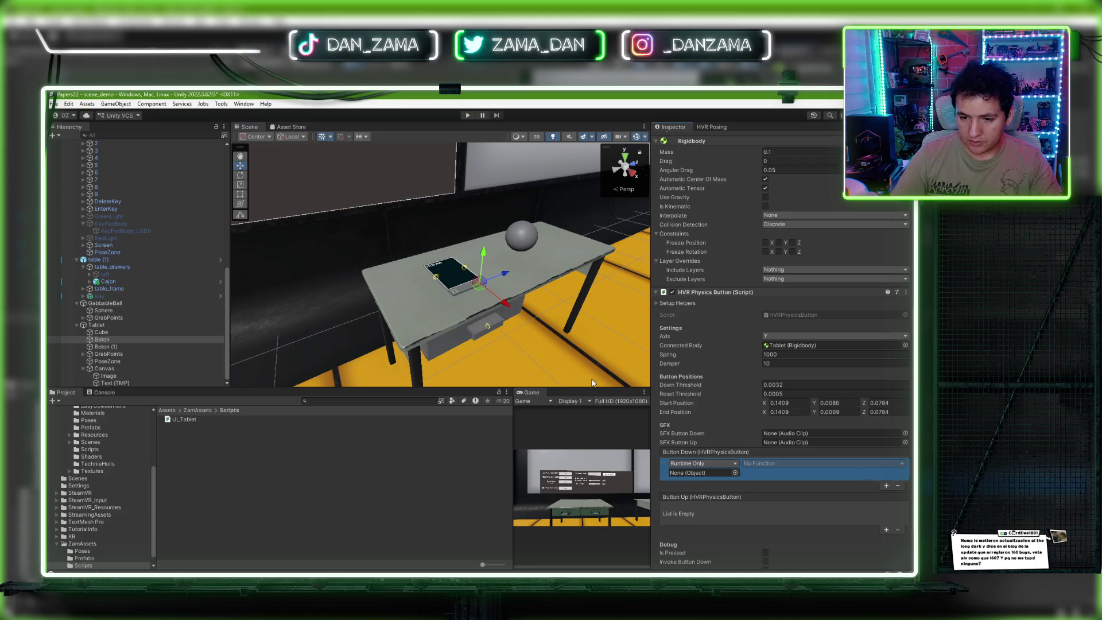
{"action": "scroll", "coordinate": [499, 363], "scroll_direction": "up", "scroll_amount": 5}
{"action": "left_click_drag", "start_coordinate": [119, 328], "coordinate": [705, 472]}
{"action": "left_click", "coordinate": [752, 464]}
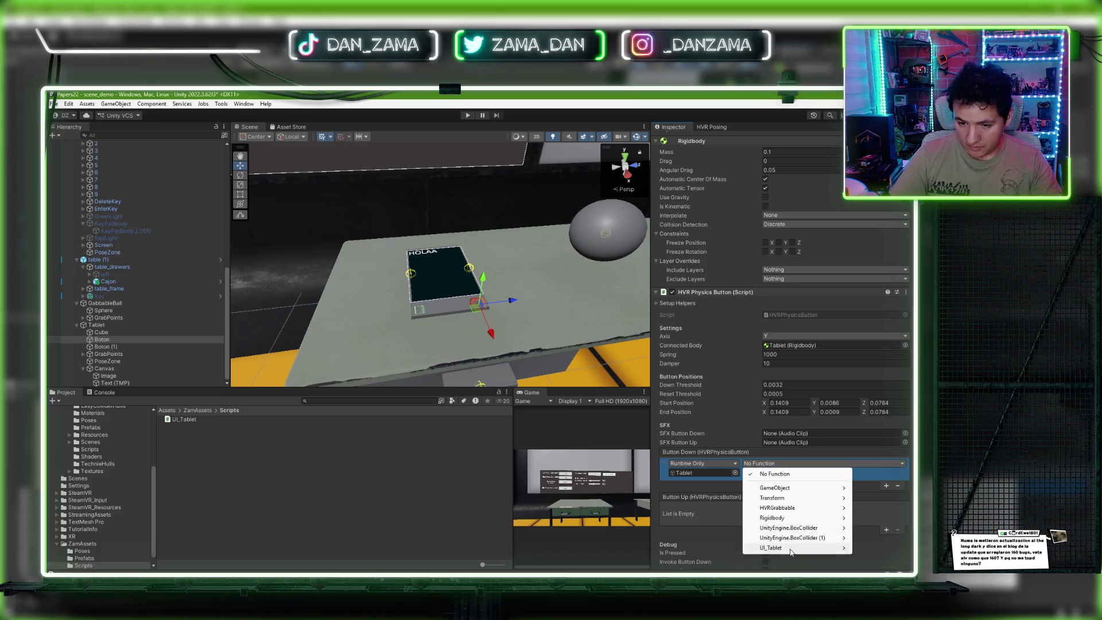
{"action": "mouse_move", "coordinate": [791, 550]}
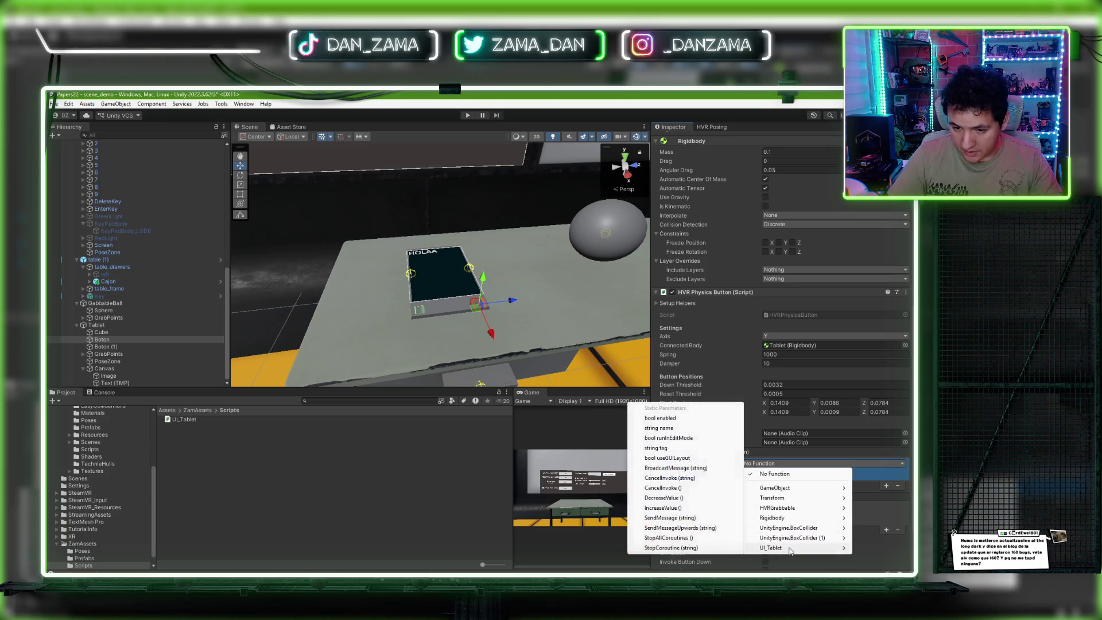
{"action": "left_click", "coordinate": [664, 509]}
Step: Add a Button Down event on Boton (1) targeting Tablet that calls DecreaseValue
{"action": "left_click", "coordinate": [101, 346]}
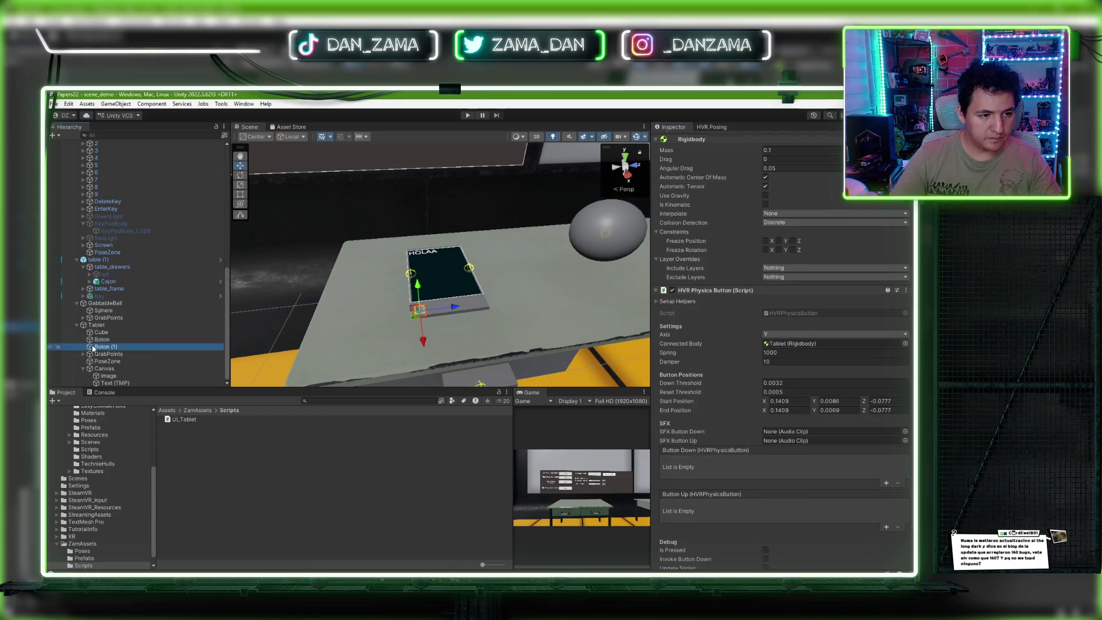
{"action": "left_click", "coordinate": [887, 484]}
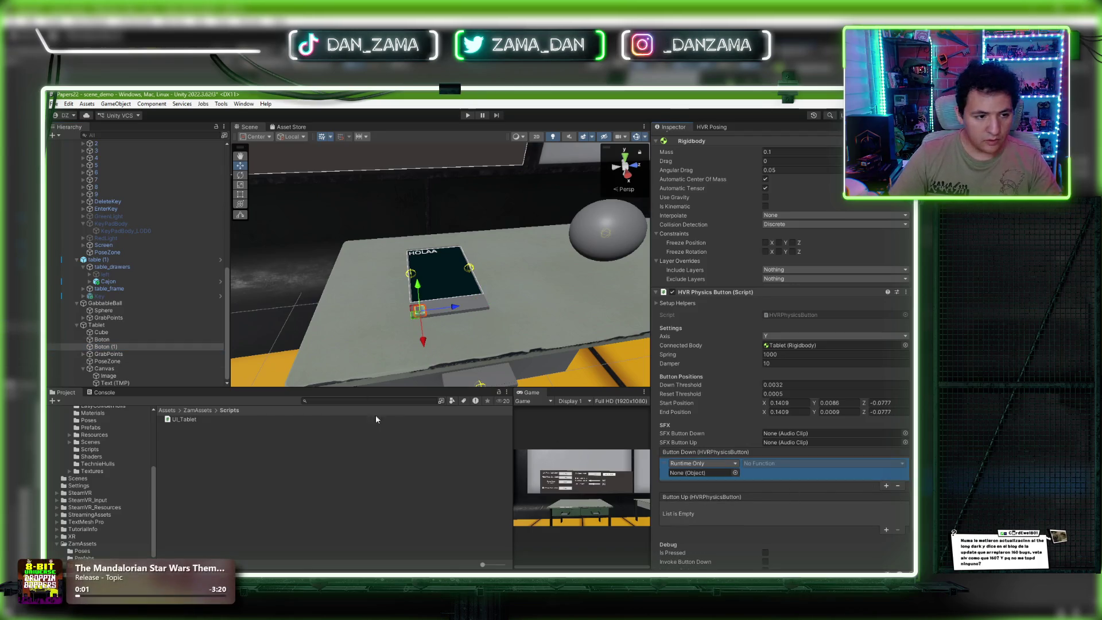
{"action": "mouse_move", "coordinate": [115, 325]}
{"action": "left_mouse_down"}
{"action": "mouse_move", "coordinate": [531, 410]}
{"action": "mouse_move", "coordinate": [703, 472]}
{"action": "left_mouse_up"}
{"action": "left_click", "coordinate": [763, 463]}
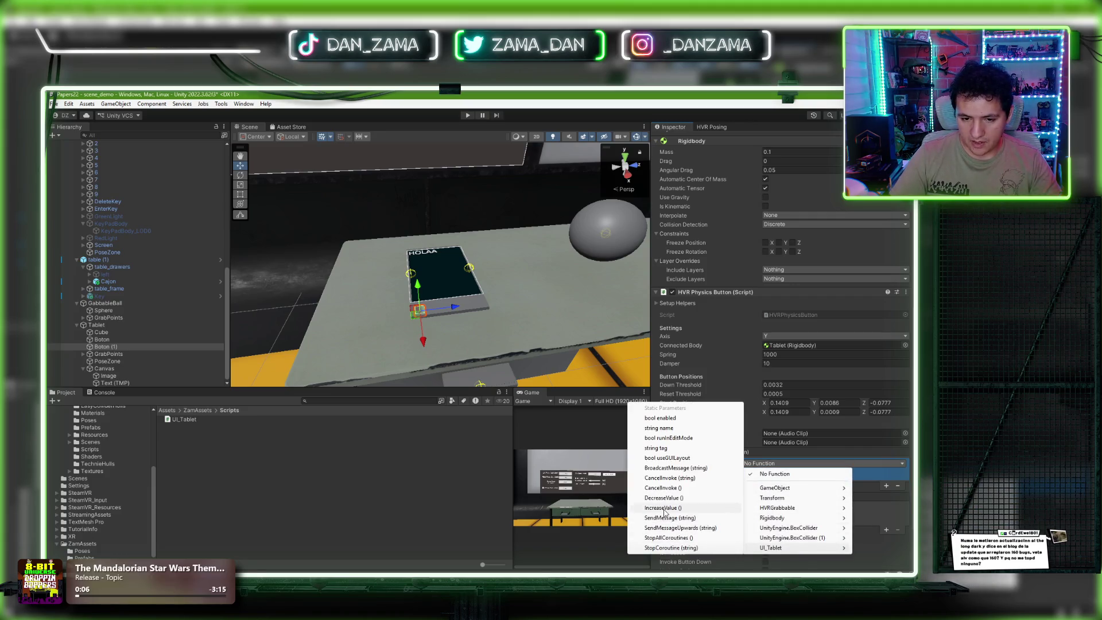
{"action": "left_click", "coordinate": [683, 509]}
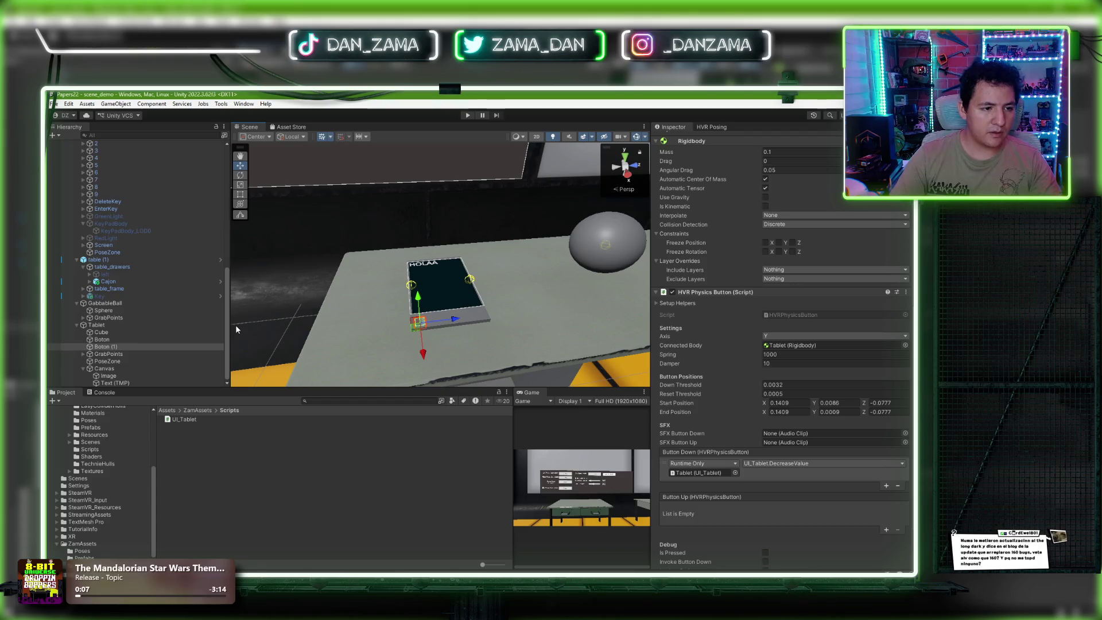
{"action": "left_click", "coordinate": [166, 382]}
{"action": "scroll", "coordinate": [740, 164], "scroll_direction": "up", "scroll_amount": 5}
{"action": "left_click", "coordinate": [704, 218]}
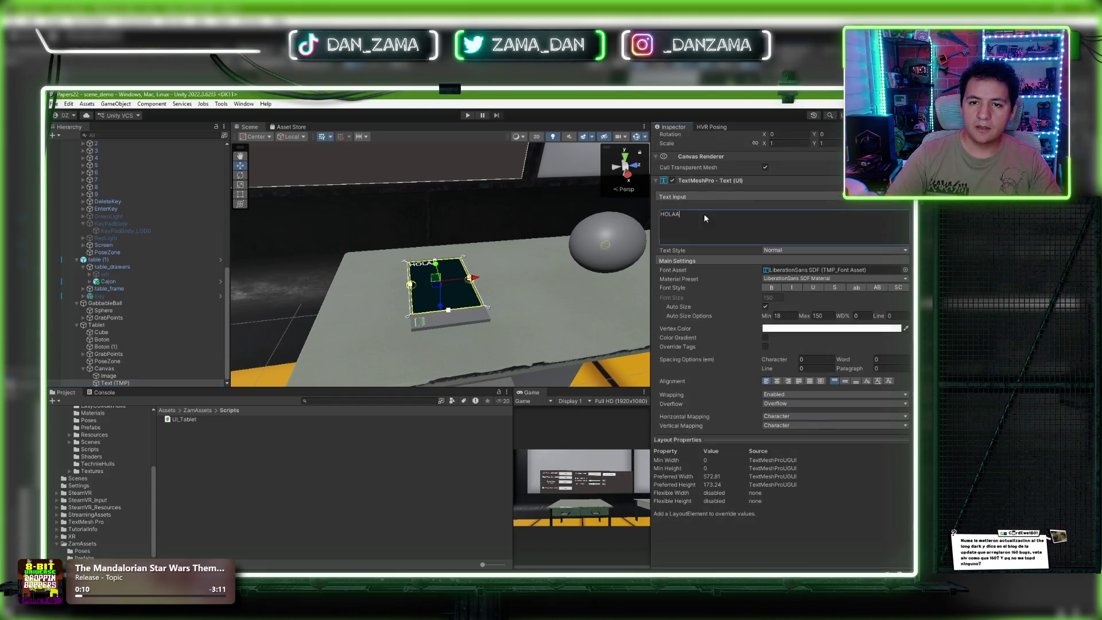
Step: Change the tablet text from HOLAA to 0, centre it, and raise Auto Size Max from 150 to 250
{"action": "type", "text": "0"}
{"action": "key", "text": "Return"}
{"action": "left_click", "coordinate": [830, 316]}
{"action": "left_click", "coordinate": [778, 381]}
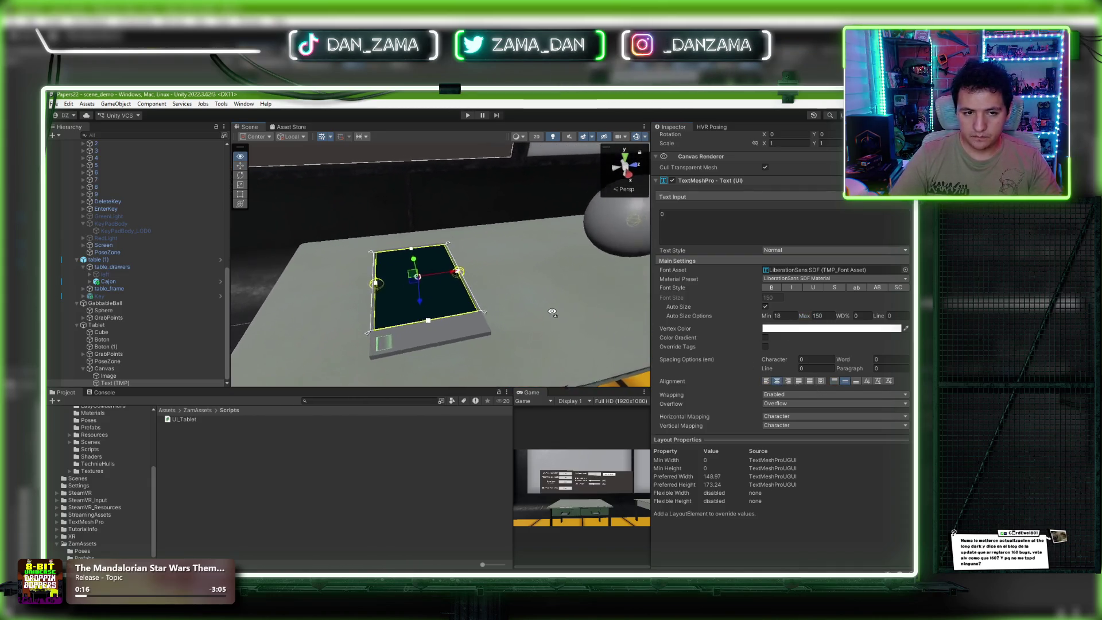
{"action": "left_click", "coordinate": [830, 316]}
{"action": "type", "text": "250"}
{"action": "scroll", "coordinate": [570, 275], "scroll_direction": "down", "scroll_amount": 5}
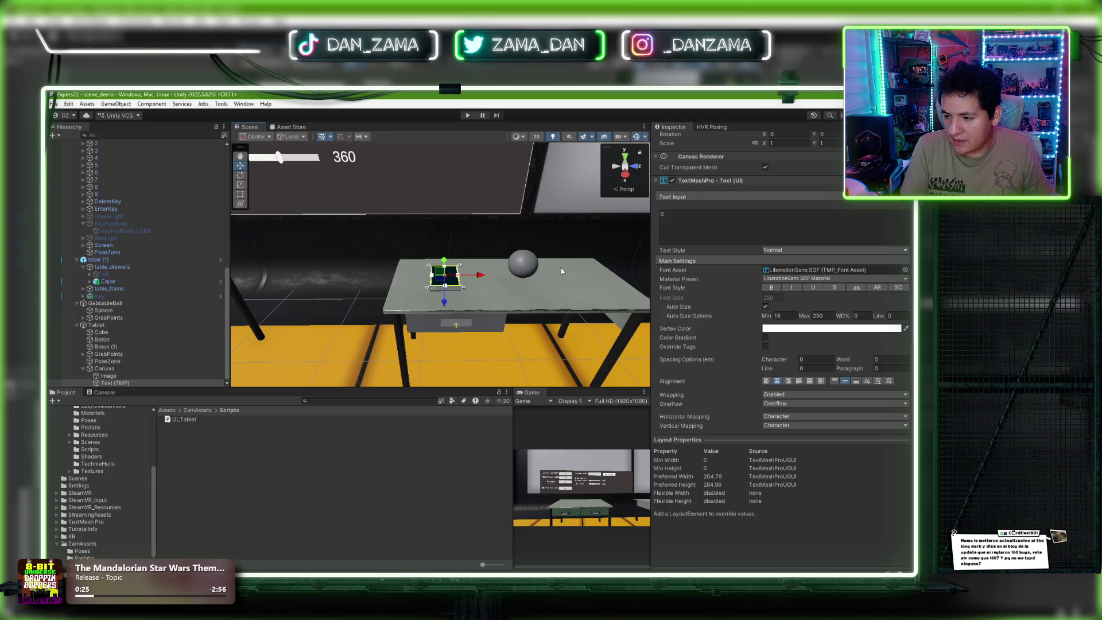
Step: Enter Play mode and test the tablet counter with the physics buttons, reaching -2
{"action": "left_click", "coordinate": [466, 117]}
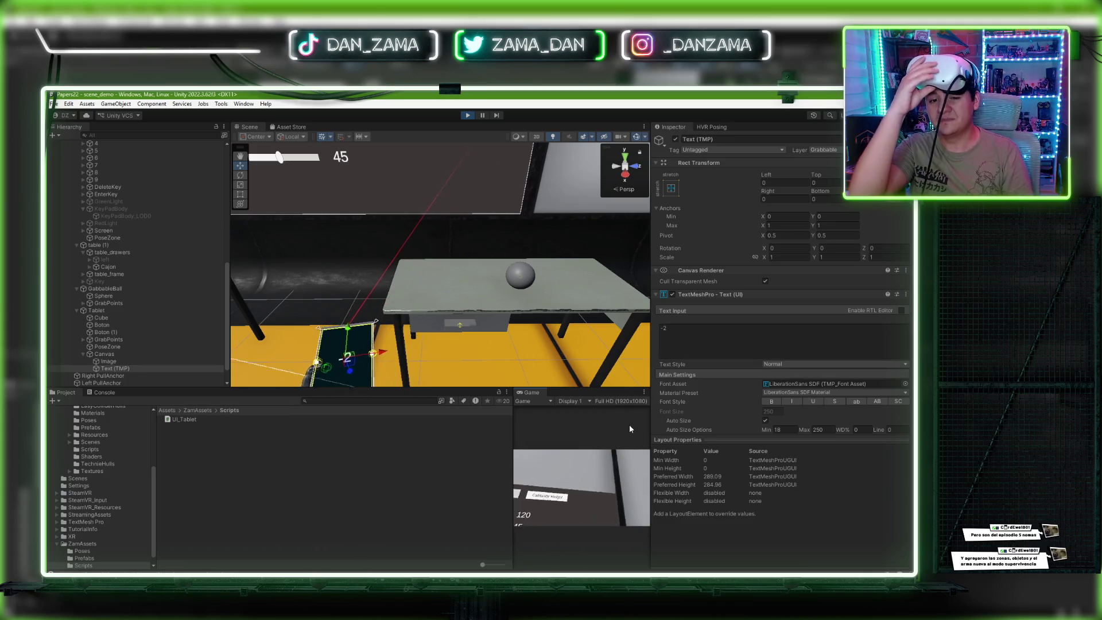
{"action": "right_click", "coordinate": [536, 393]}
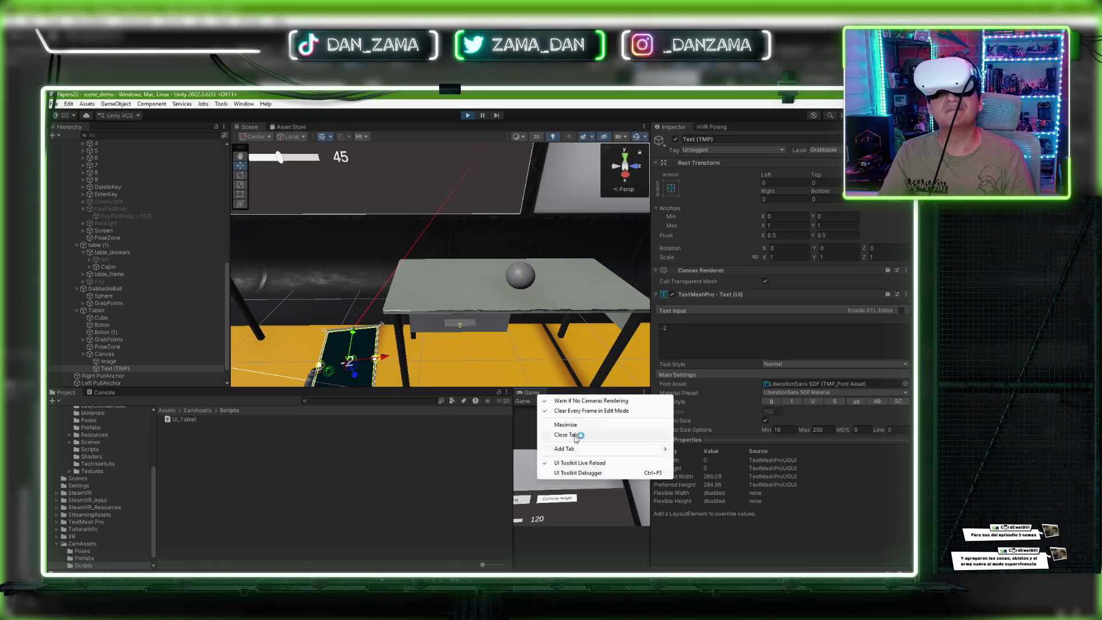
Step: Maximize the Game view to test the tablet in the headset, then exit Play mode
{"action": "left_click", "coordinate": [567, 425]}
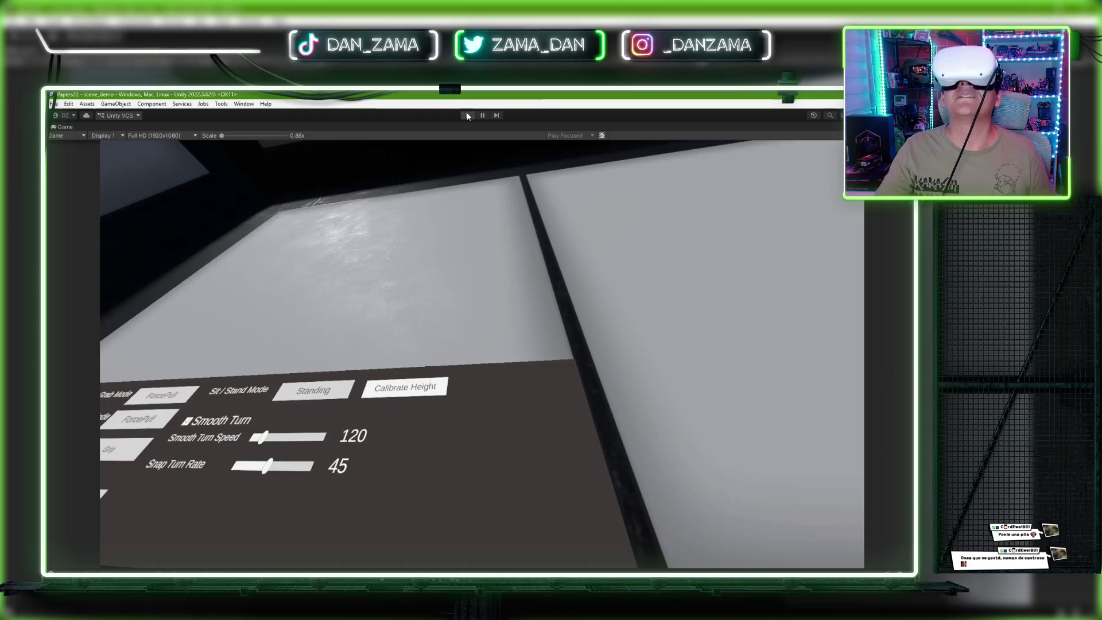
{"action": "left_click", "coordinate": [468, 115]}
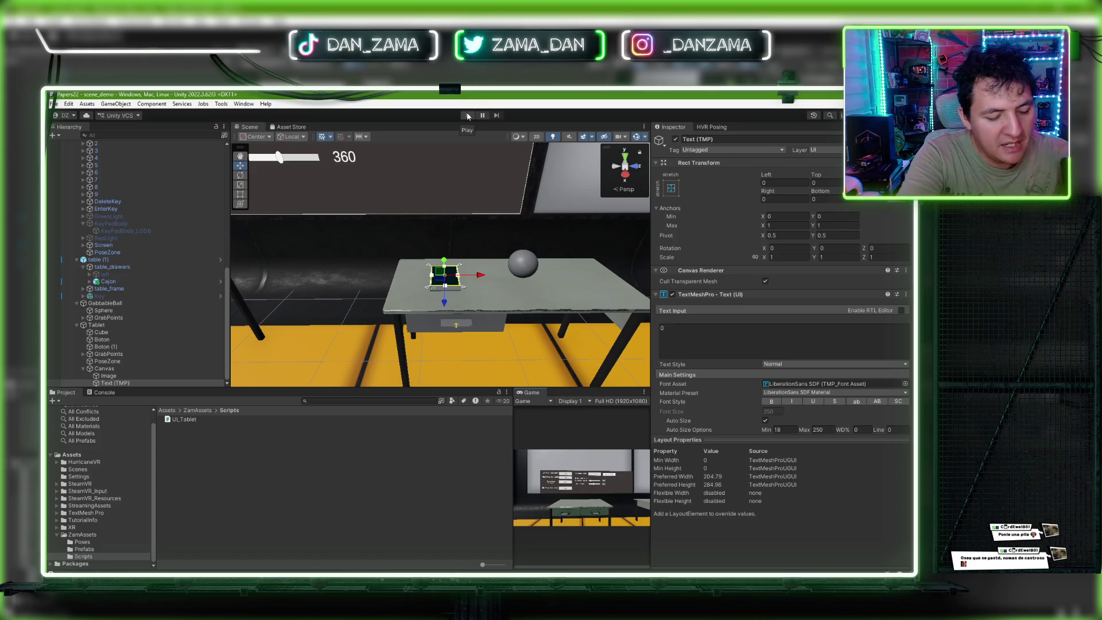
Step: Select power_unit on the warning-sign wall, frame it in the Scene view, and expand it
{"action": "mouse_move", "coordinate": [419, 219]}
{"action": "left_mouse_down"}
{"action": "mouse_move", "coordinate": [653, 194]}
{"action": "mouse_move", "coordinate": [634, 219]}
{"action": "mouse_move", "coordinate": [599, 213]}
{"action": "mouse_move", "coordinate": [381, 266]}
{"action": "mouse_move", "coordinate": [527, 254]}
{"action": "left_mouse_up"}
{"action": "scroll", "coordinate": [609, 215], "scroll_direction": "up", "scroll_amount": 2}
{"action": "left_click", "coordinate": [527, 254]}
{"action": "key", "text": "f"}
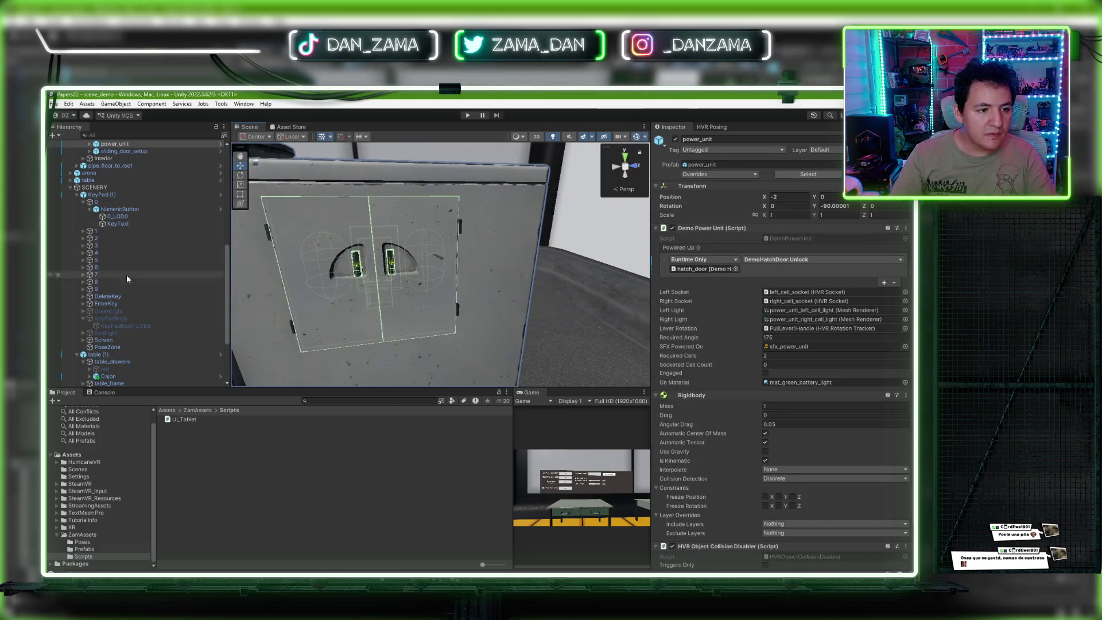
{"action": "scroll", "coordinate": [138, 271], "scroll_direction": "up", "scroll_amount": 10}
{"action": "scroll", "coordinate": [105, 303], "scroll_direction": "down", "scroll_amount": 4}
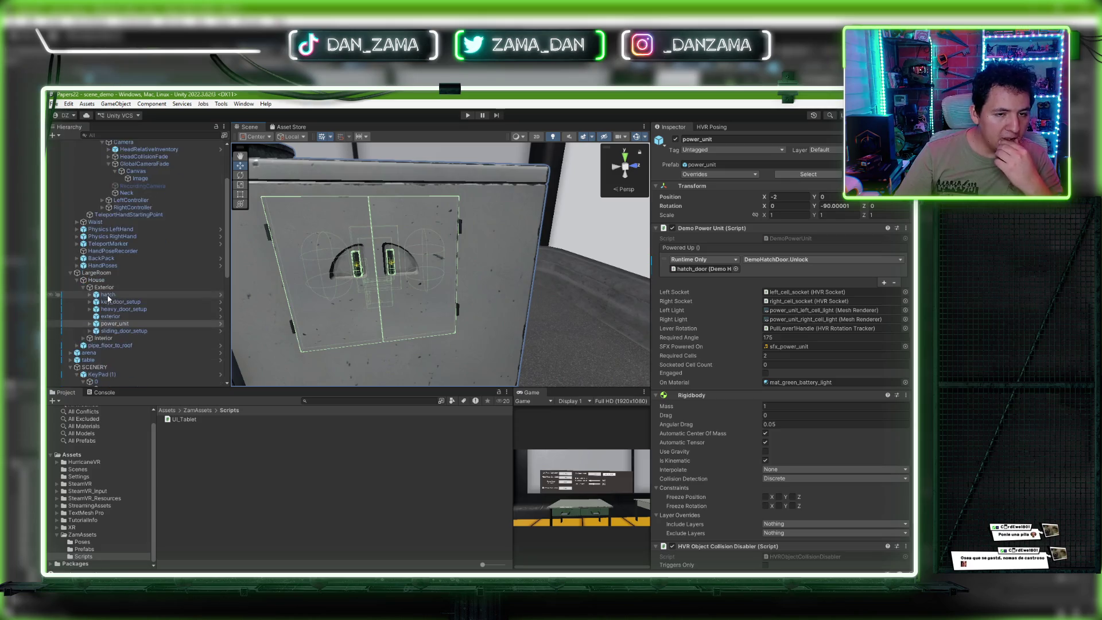
{"action": "left_click", "coordinate": [89, 323]}
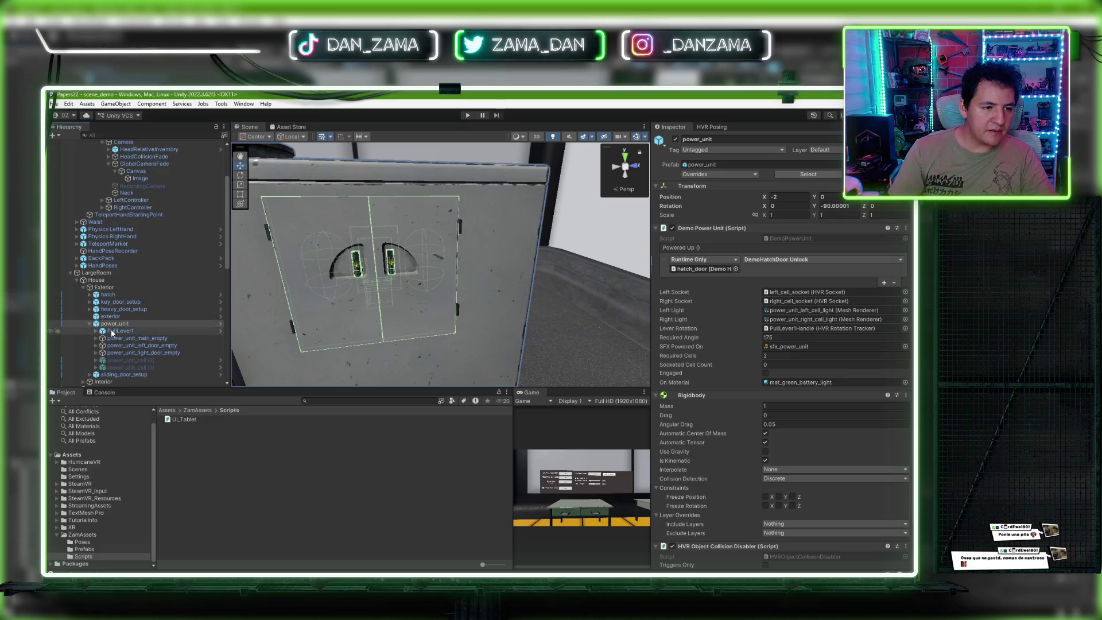
Step: Browse power_unit's children: sliding_door_setup, the cell, power_unit_main_empty and power_unit_right_door_empty
{"action": "left_click", "coordinate": [127, 339]}
{"action": "left_click", "coordinate": [140, 375]}
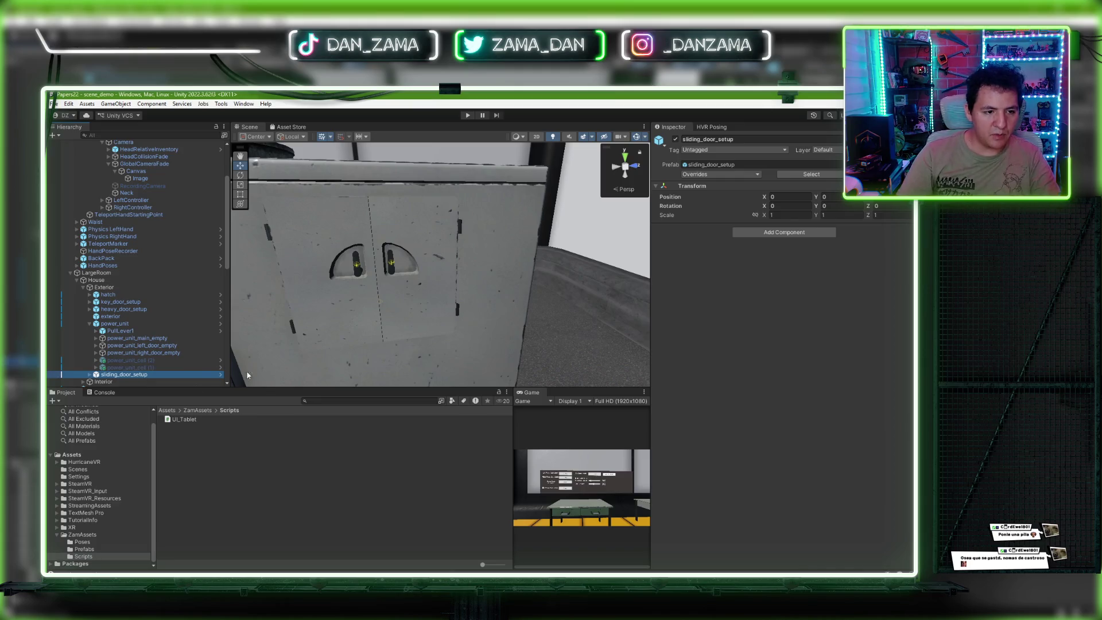
{"action": "left_click", "coordinate": [143, 367]}
{"action": "left_click", "coordinate": [328, 311]}
{"action": "scroll", "coordinate": [329, 311], "scroll_direction": "down", "scroll_amount": 3}
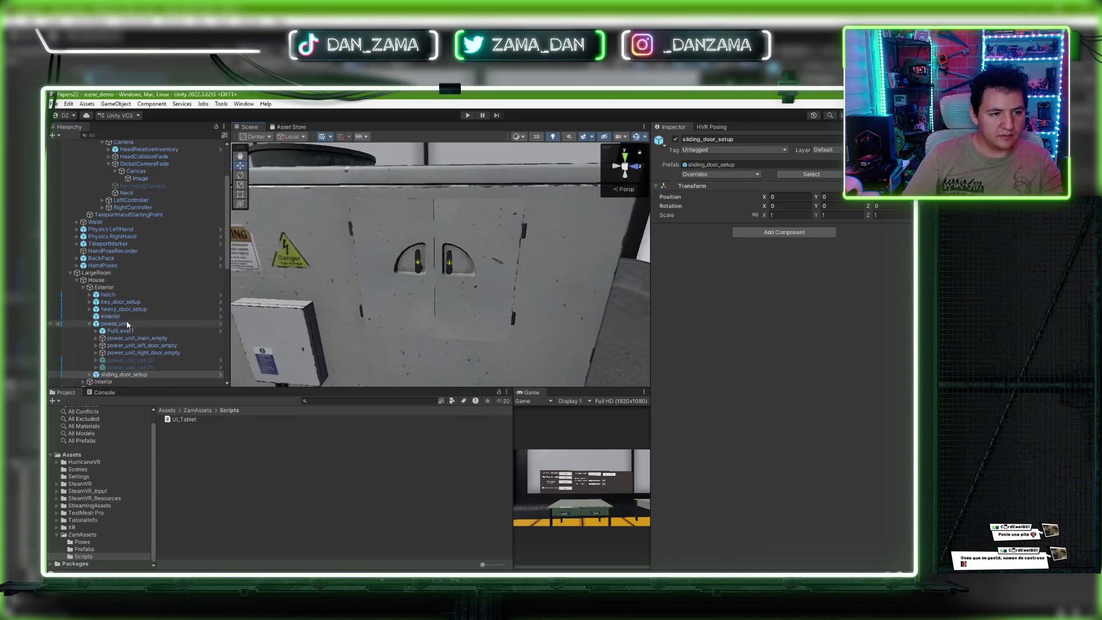
{"action": "left_click", "coordinate": [124, 323]}
{"action": "left_click", "coordinate": [110, 338]}
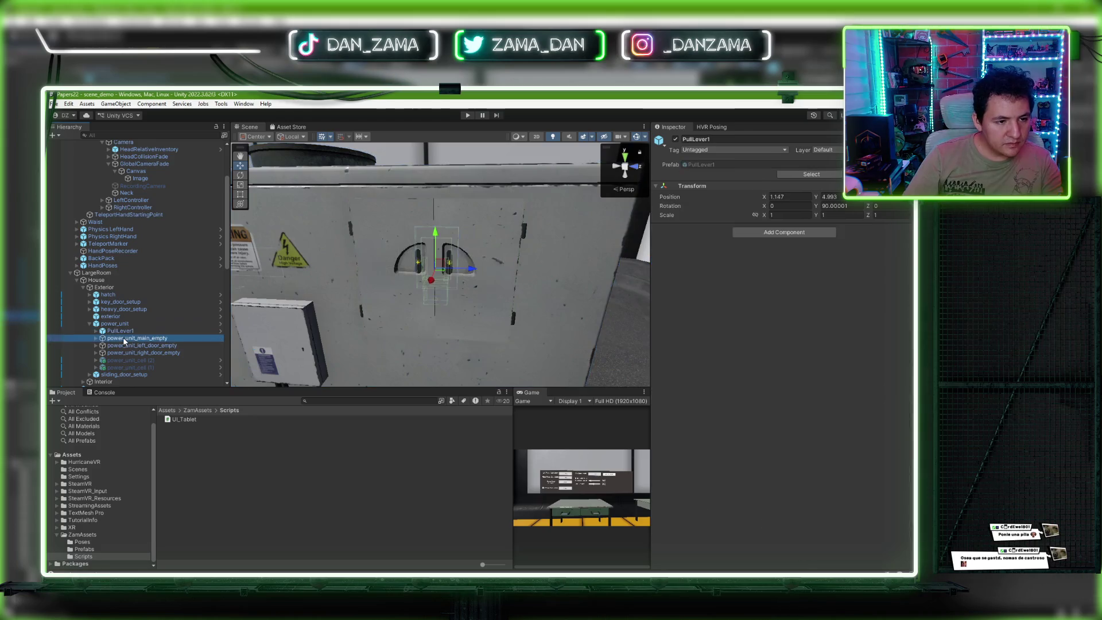
{"action": "left_click", "coordinate": [132, 352]}
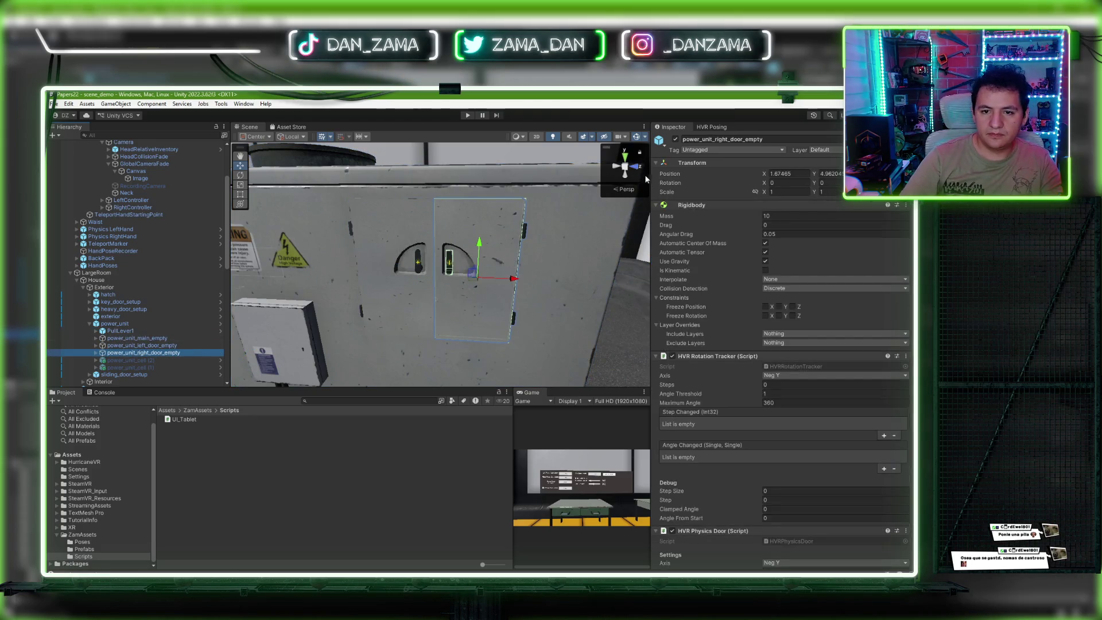
{"action": "scroll", "coordinate": [706, 312], "scroll_direction": "down", "scroll_amount": 3}
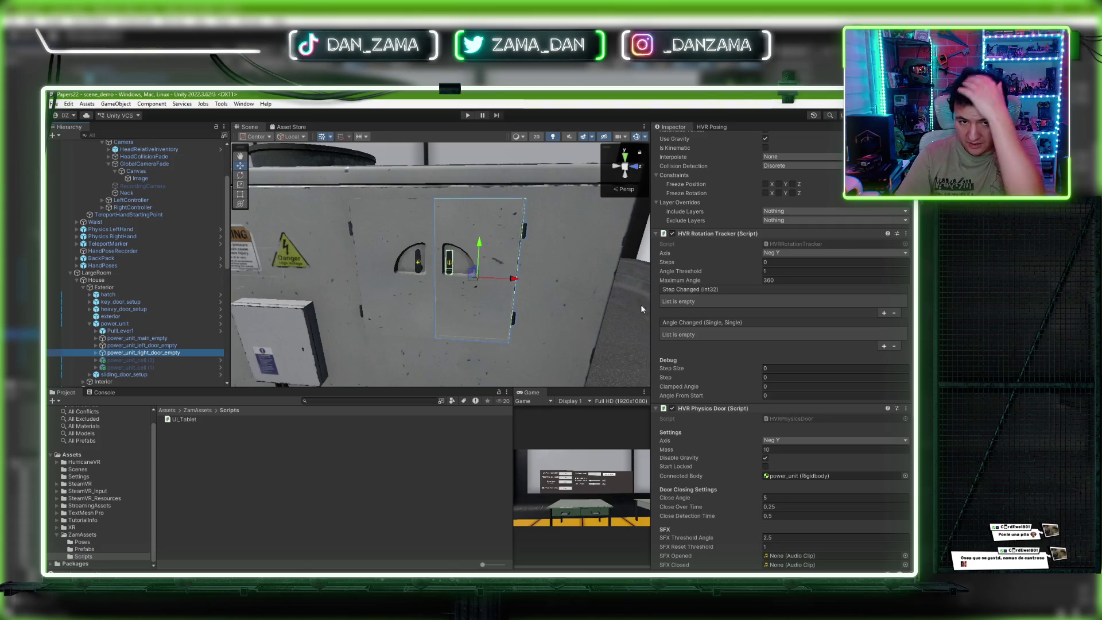
{"action": "left_click_drag", "start_coordinate": [497, 295], "coordinate": [496, 287], "text": "alt"}
Step: Inspect the right door and its handle, then deactivate power_unit_right_door_empty
{"action": "left_click", "coordinate": [94, 351]}
{"action": "left_click", "coordinate": [94, 351]}
{"action": "left_click", "coordinate": [150, 360]}
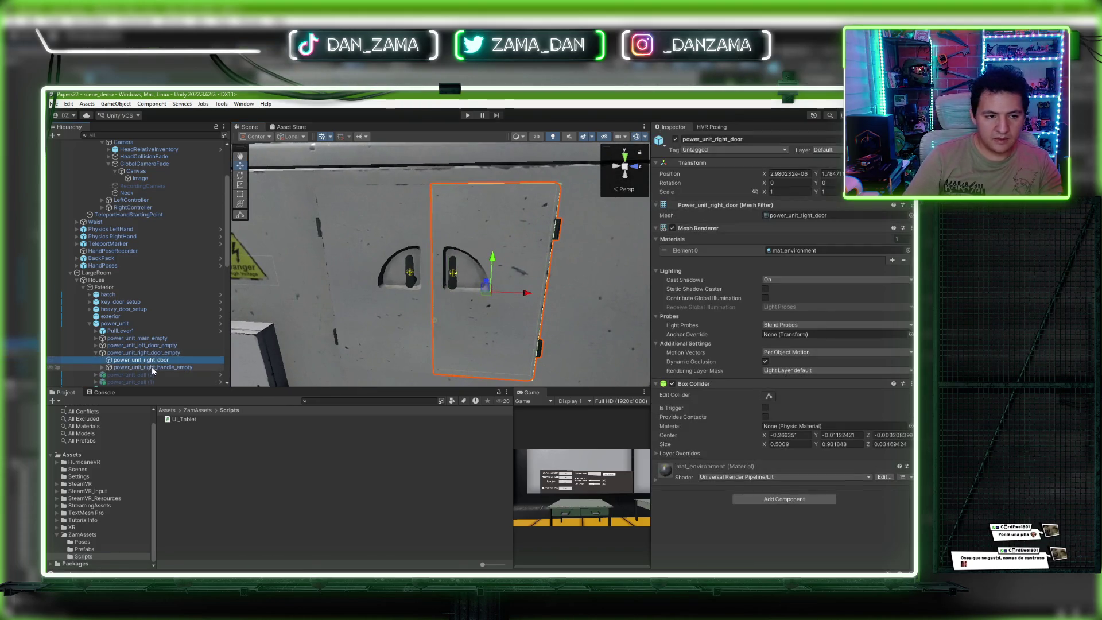
{"action": "left_click", "coordinate": [151, 366]}
{"action": "left_click", "coordinate": [156, 360]}
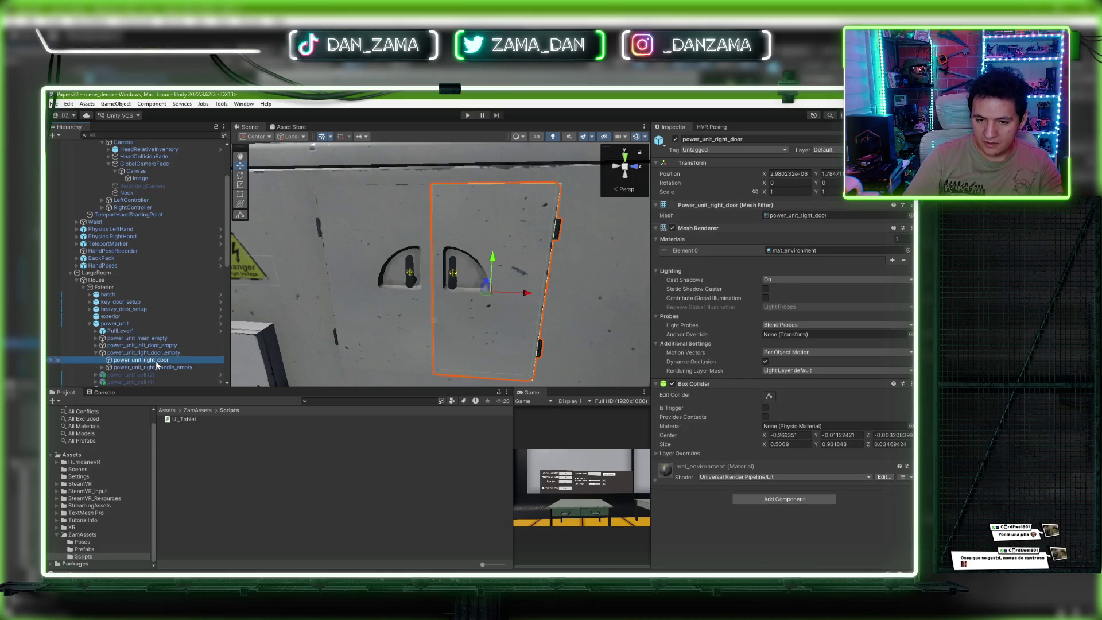
{"action": "left_click", "coordinate": [156, 366]}
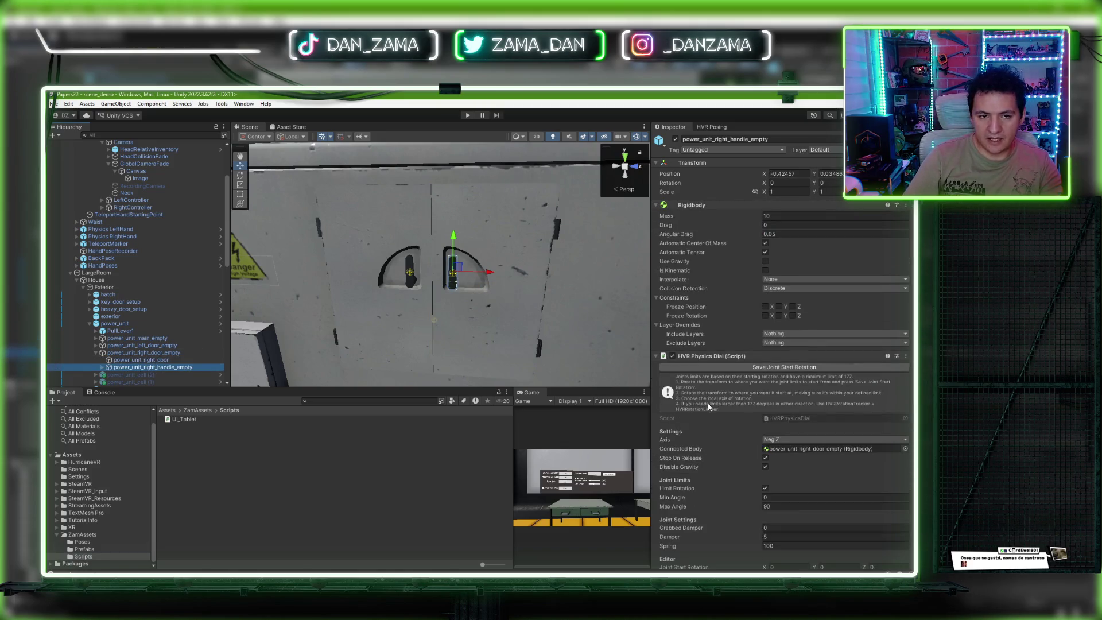
{"action": "scroll", "coordinate": [709, 406], "scroll_direction": "down", "scroll_amount": 5}
{"action": "left_click_drag", "start_coordinate": [442, 330], "coordinate": [425, 301]}
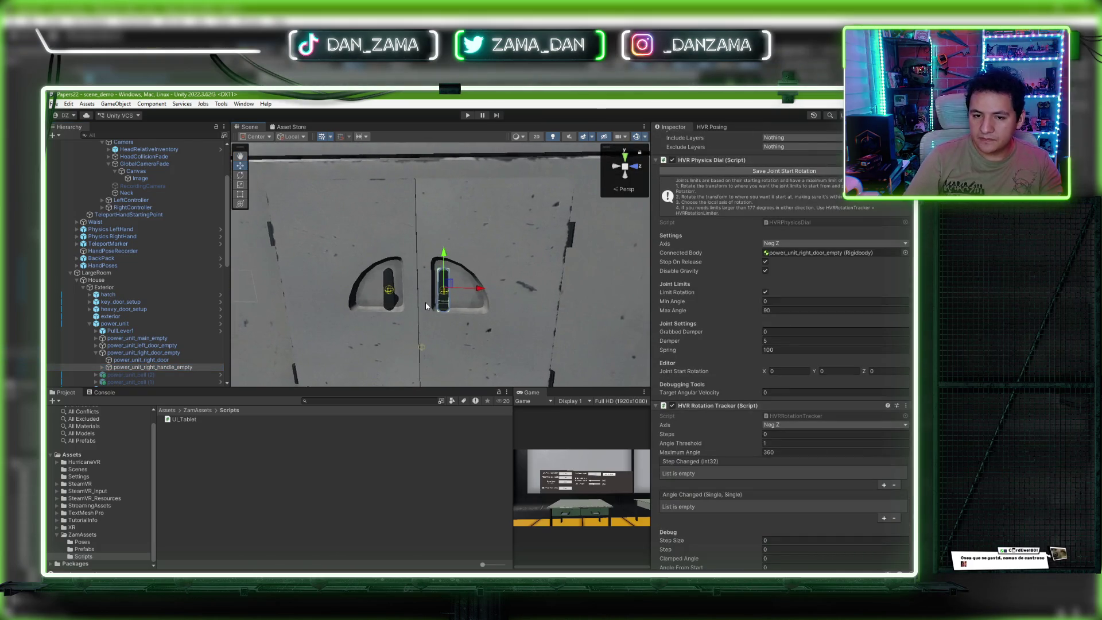
{"action": "left_click", "coordinate": [143, 353]}
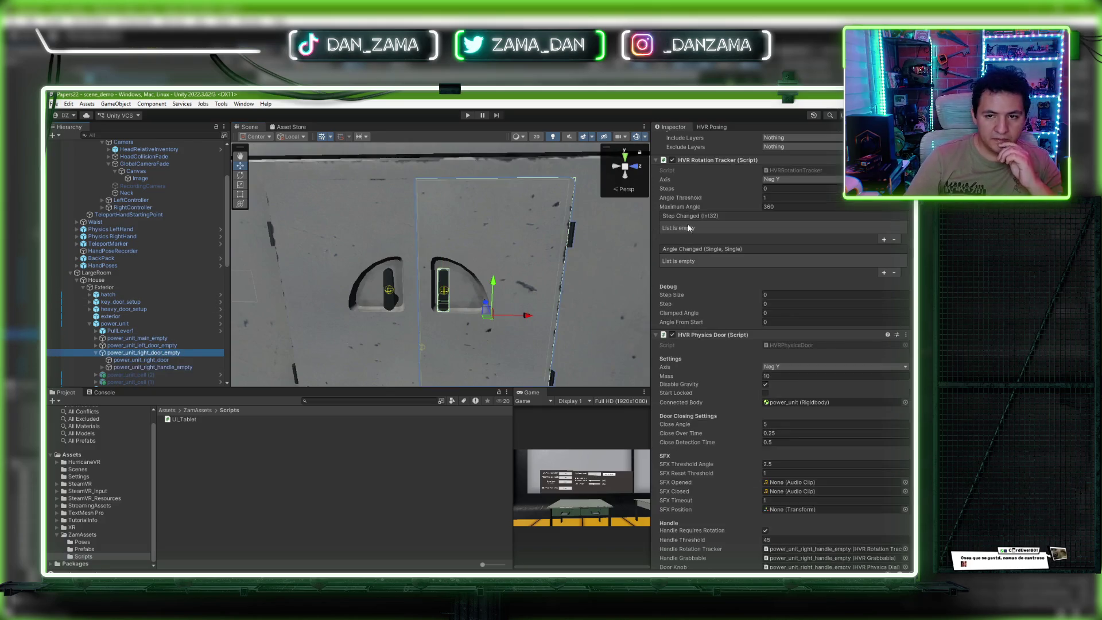
{"action": "scroll", "coordinate": [681, 259], "scroll_direction": "up", "scroll_amount": 4}
{"action": "left_click", "coordinate": [676, 139]}
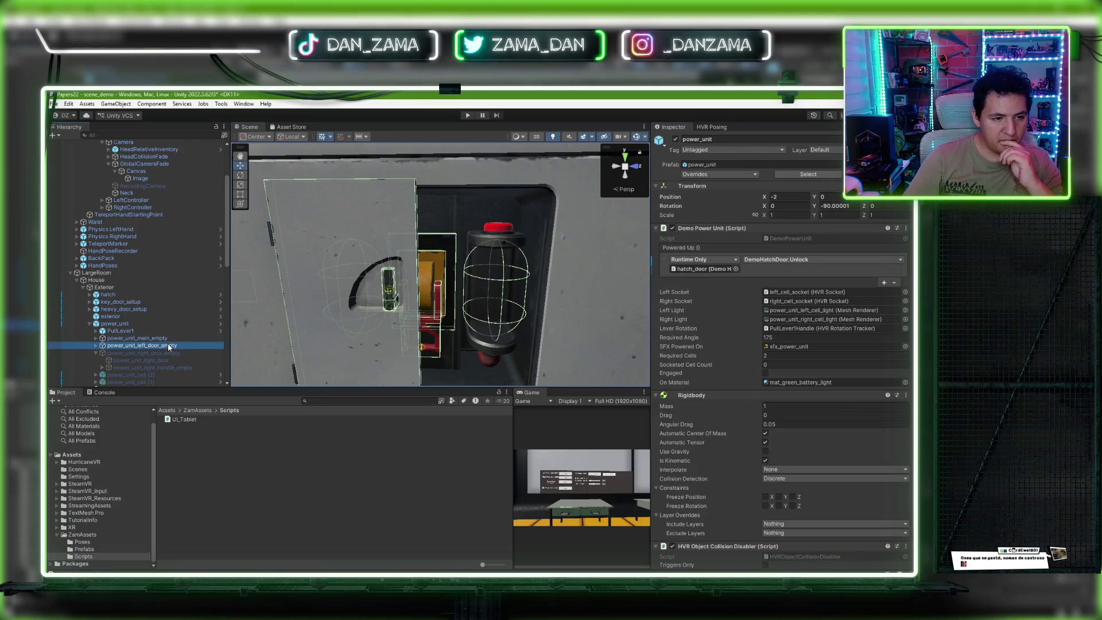
Step: Deactivate power_unit_left_door_empty and view the power unit body from an angle
{"action": "left_click", "coordinate": [142, 345]}
{"action": "left_click", "coordinate": [675, 139]}
{"action": "left_click", "coordinate": [352, 229]}
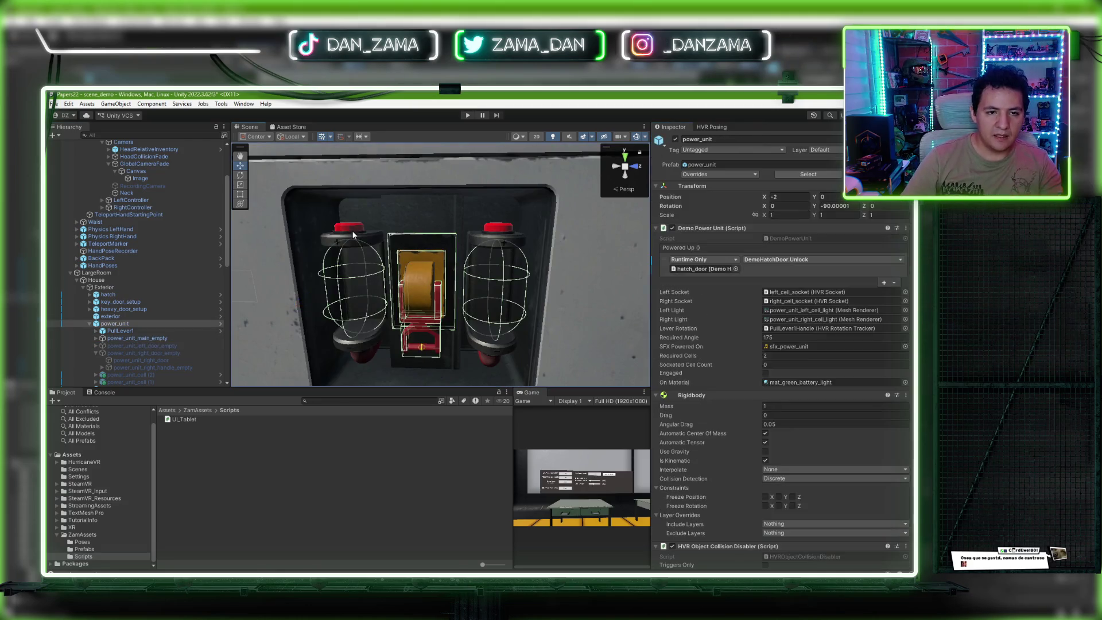
{"action": "left_click_drag", "start_coordinate": [352, 240], "coordinate": [402, 241]}
Step: Expand power_unit_main_empty and review left_cell_socket's Inspector down to HVR Tag Socket Filter
{"action": "left_click", "coordinate": [137, 338]}
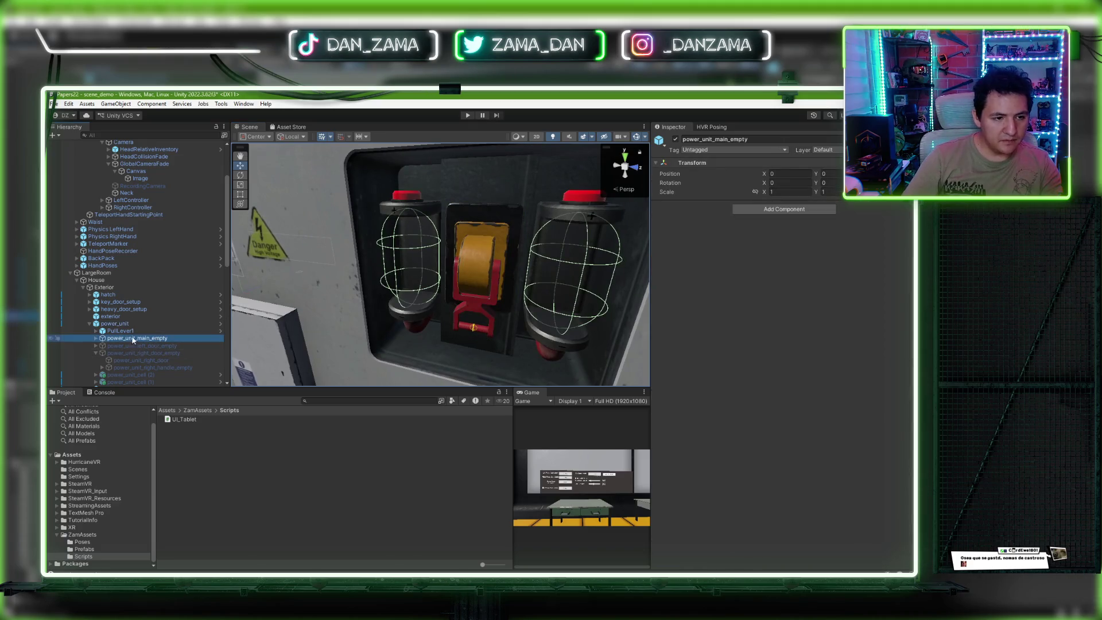
{"action": "left_click", "coordinate": [95, 338]}
{"action": "left_click", "coordinate": [135, 353]}
{"action": "left_click", "coordinate": [160, 346]}
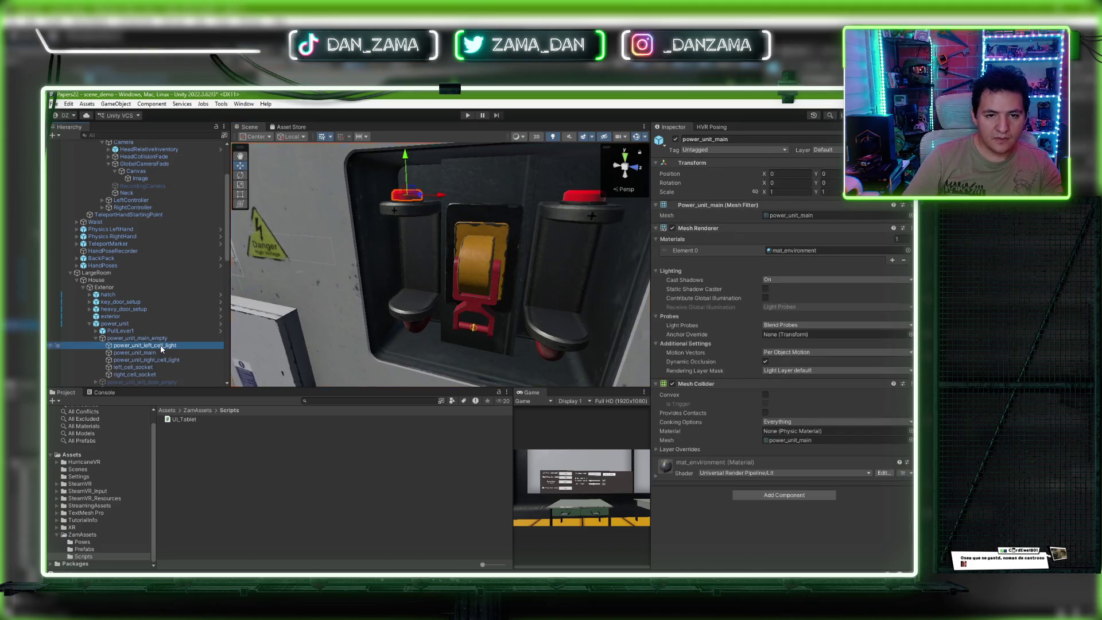
{"action": "left_click_drag", "start_coordinate": [241, 338], "coordinate": [256, 335]}
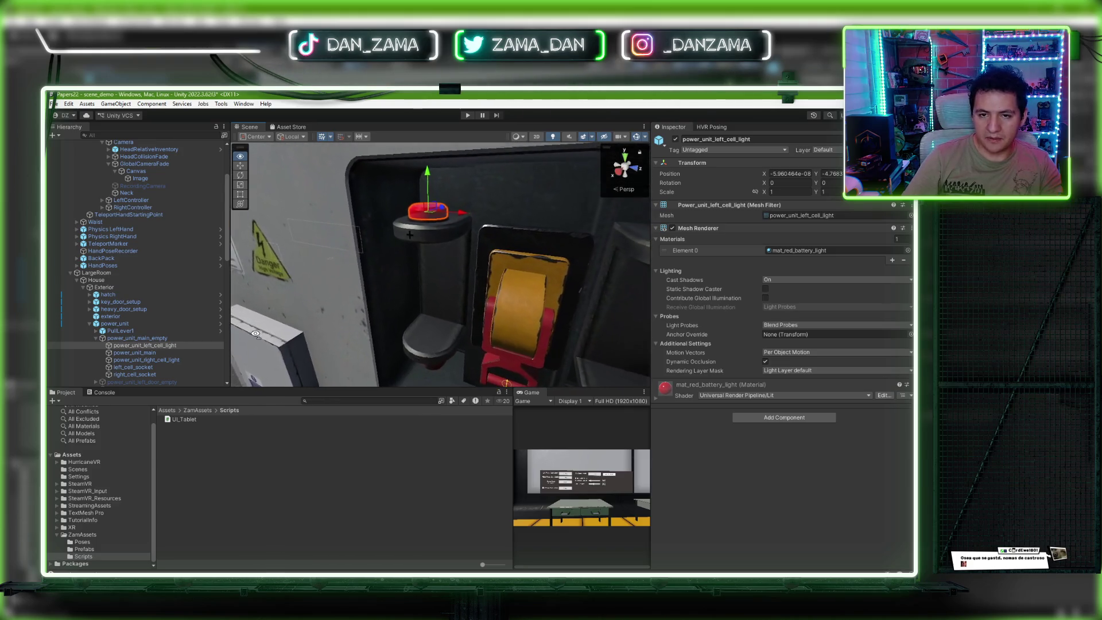
{"action": "left_click", "coordinate": [134, 368]}
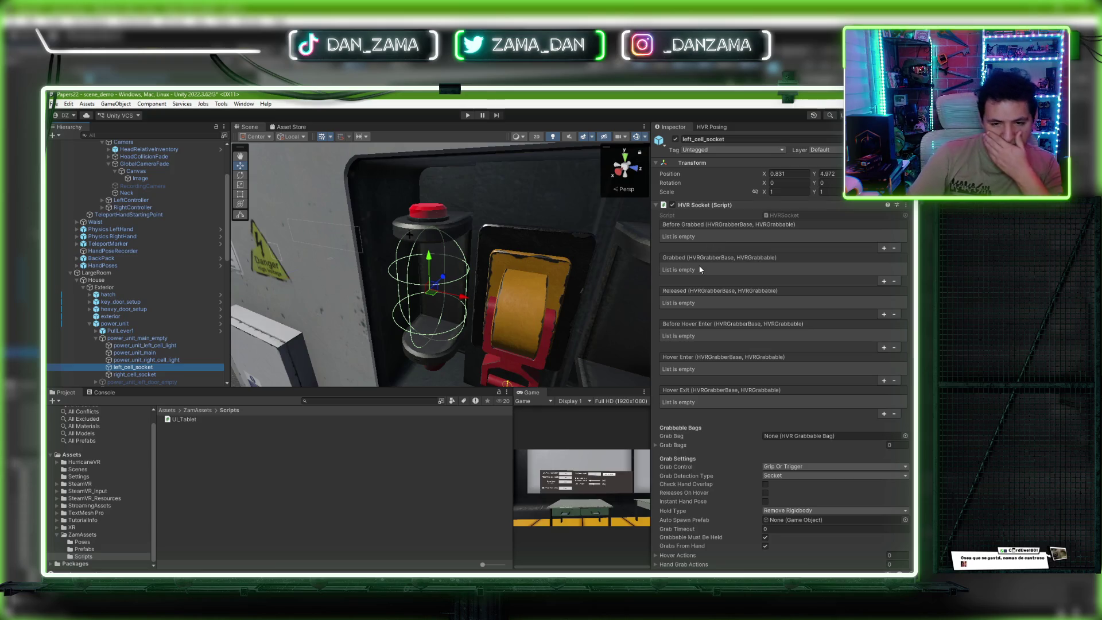
{"action": "scroll", "coordinate": [702, 284], "scroll_direction": "down", "scroll_amount": 5}
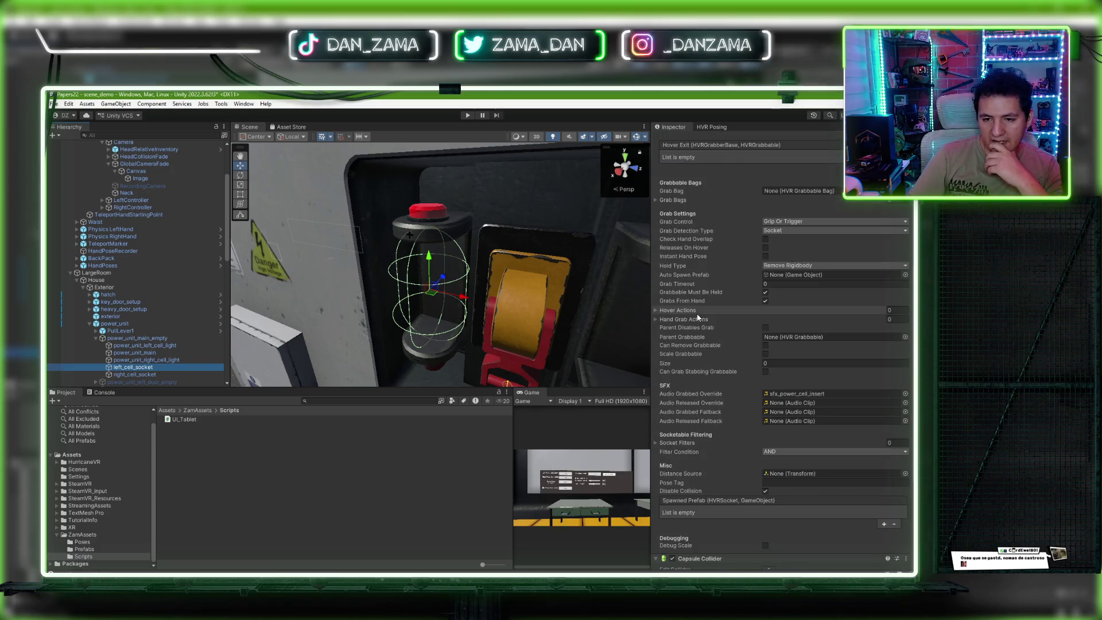
{"action": "scroll", "coordinate": [698, 316], "scroll_direction": "down", "scroll_amount": 2}
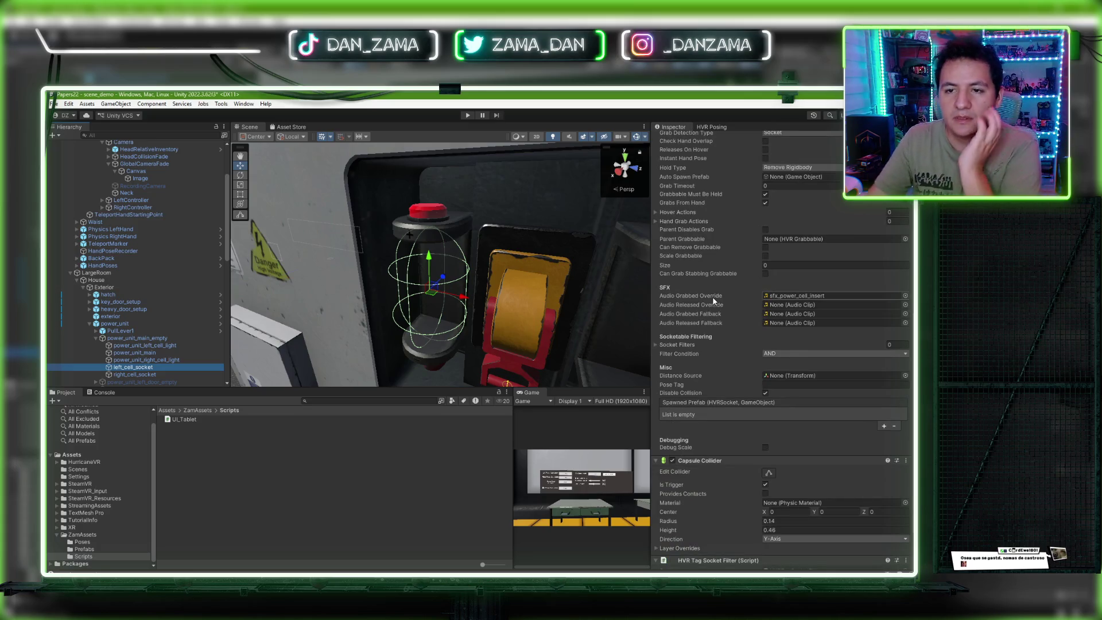
{"action": "scroll", "coordinate": [717, 301], "scroll_direction": "up", "scroll_amount": 3}
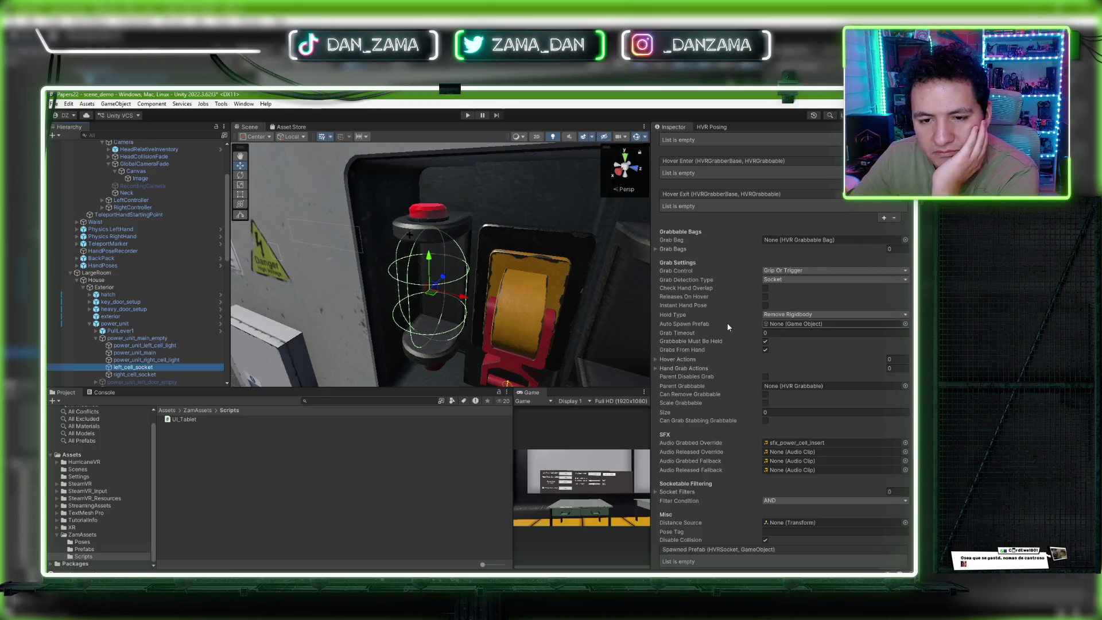
{"action": "scroll", "coordinate": [702, 313], "scroll_direction": "up", "scroll_amount": 4}
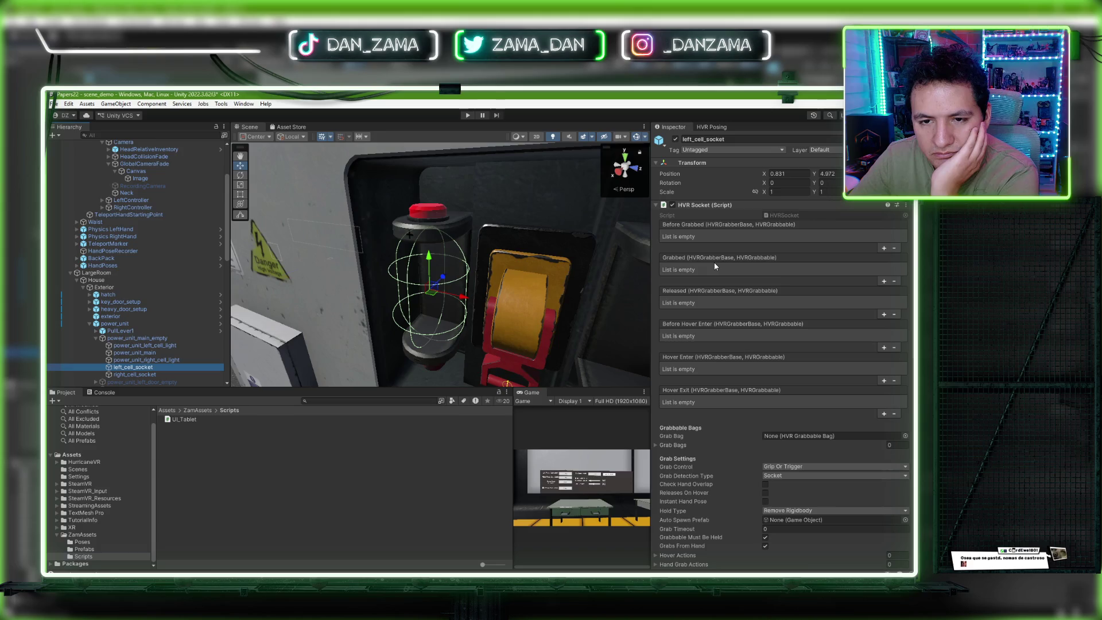
{"action": "scroll", "coordinate": [683, 292], "scroll_direction": "down", "scroll_amount": 10}
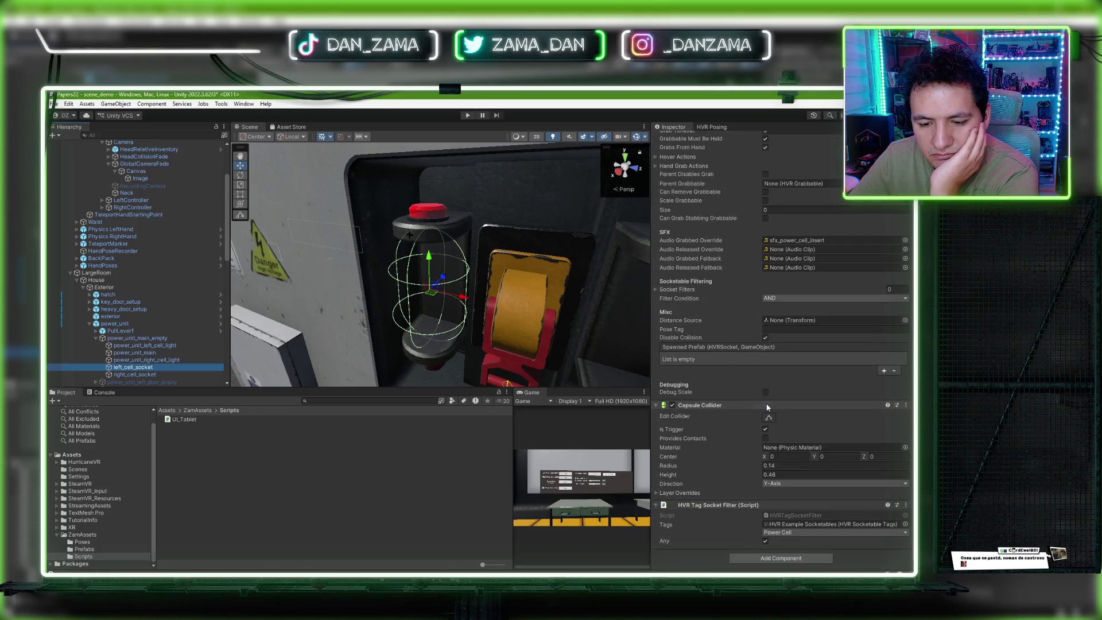
Step: Open HVRTagSocketFilter.cs in VS Code and inspect its Tags field and HVRSocketFilter base class
{"action": "double_click", "coordinate": [792, 515]}
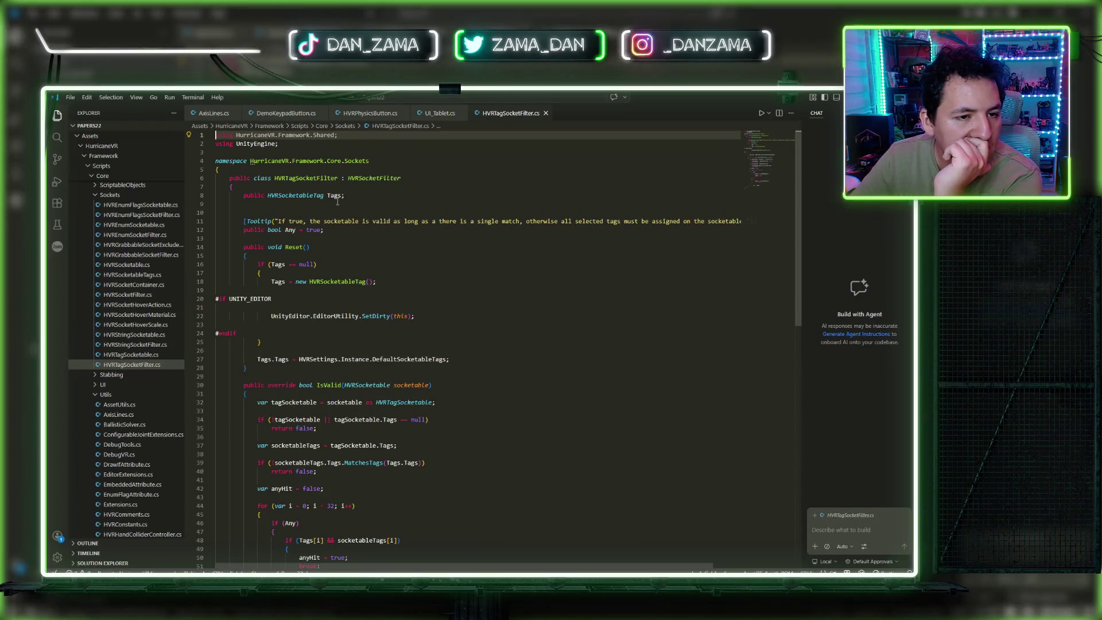
{"action": "left_click", "coordinate": [335, 196]}
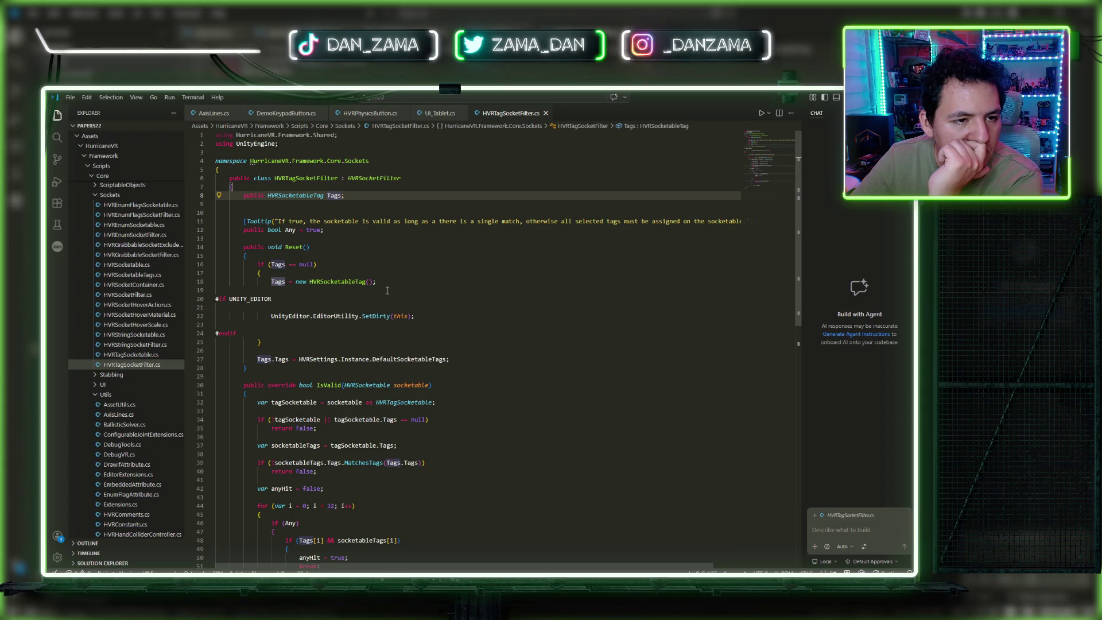
{"action": "left_click", "coordinate": [366, 178]}
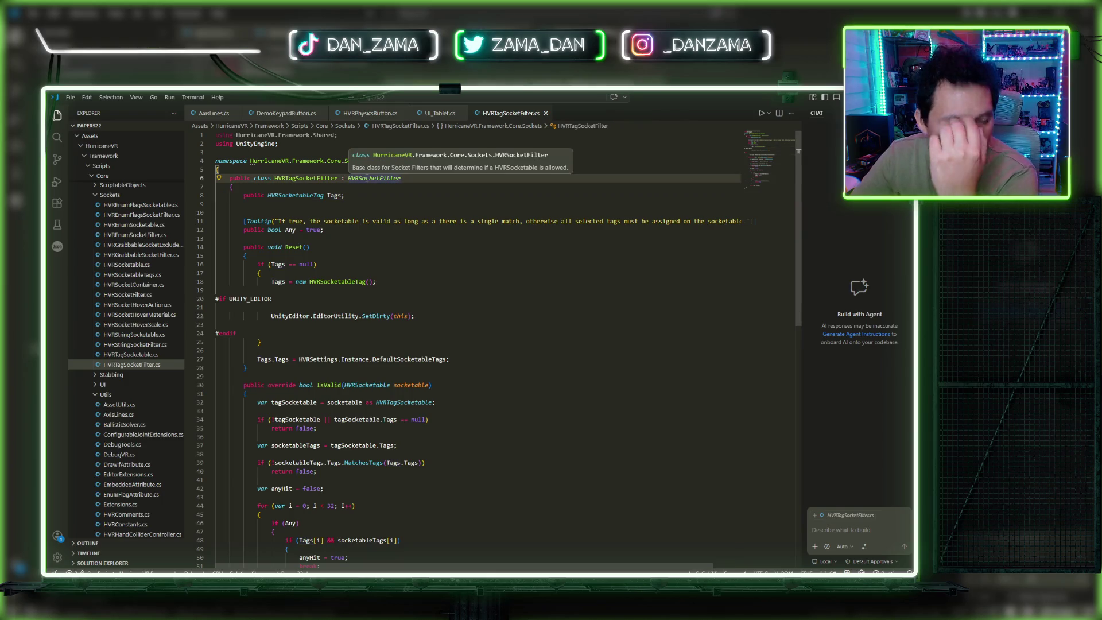
Step: Peek the HVRSocketFilter implementations, preview HVRGrabbableSocketFilter, then return to Unity
{"action": "right_click", "coordinate": [366, 178]}
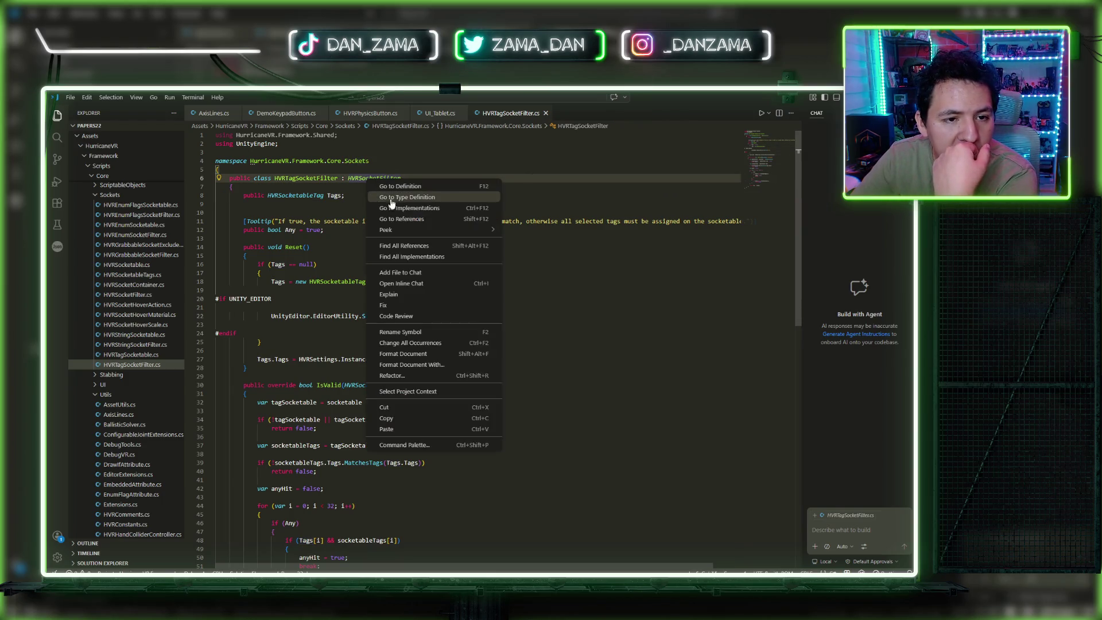
{"action": "left_click", "coordinate": [402, 205]}
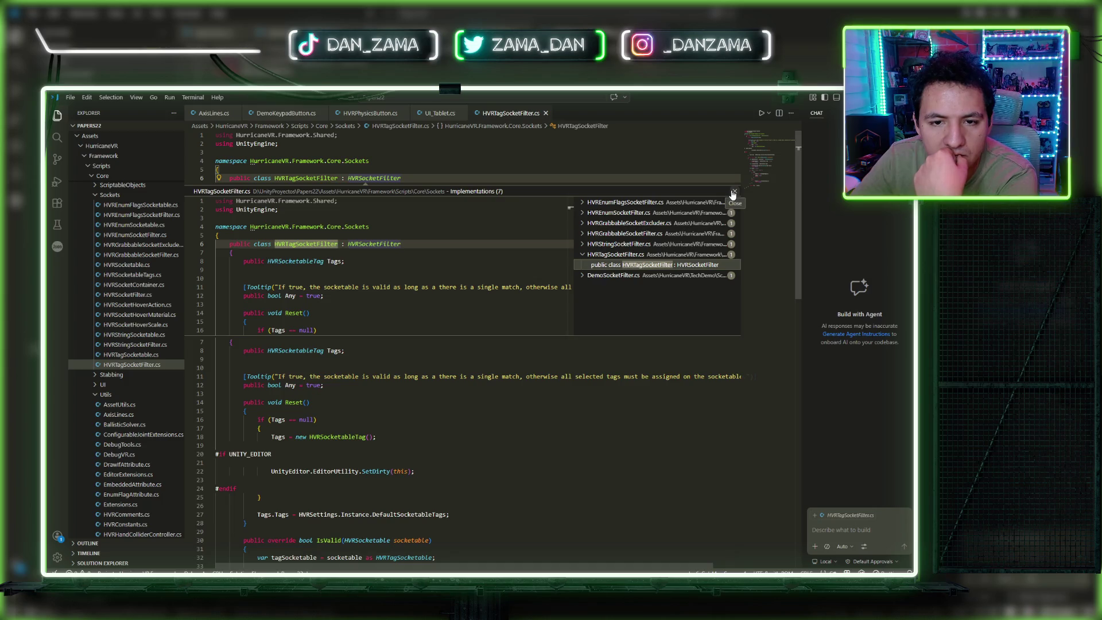
{"action": "left_click", "coordinate": [665, 233]}
{"action": "left_click", "coordinate": [658, 245]}
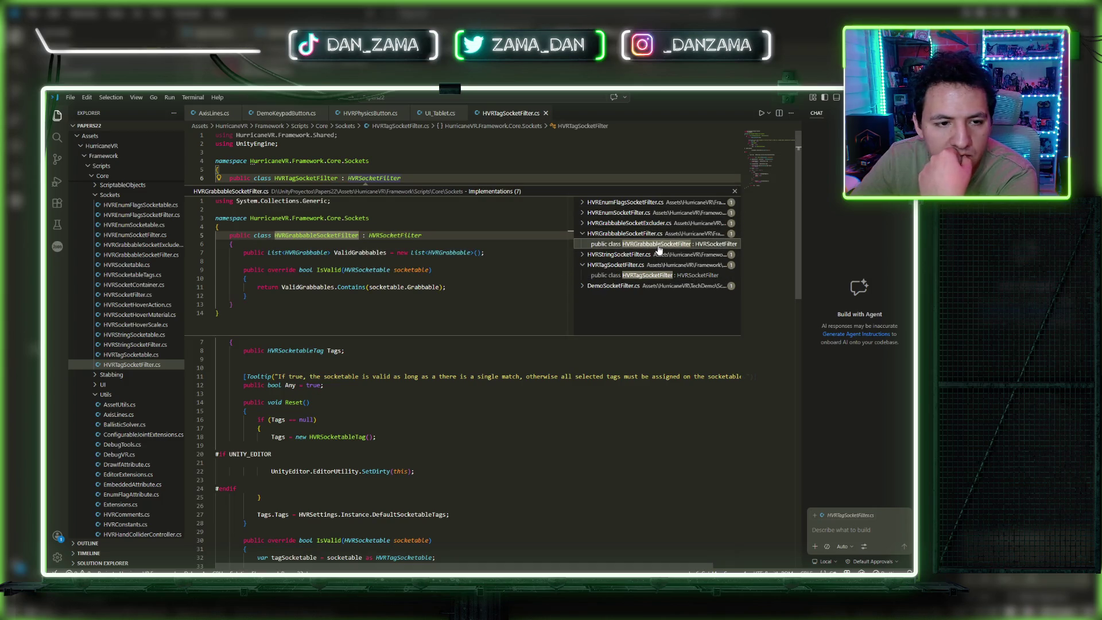
{"action": "mouse_move", "coordinate": [414, 282]}
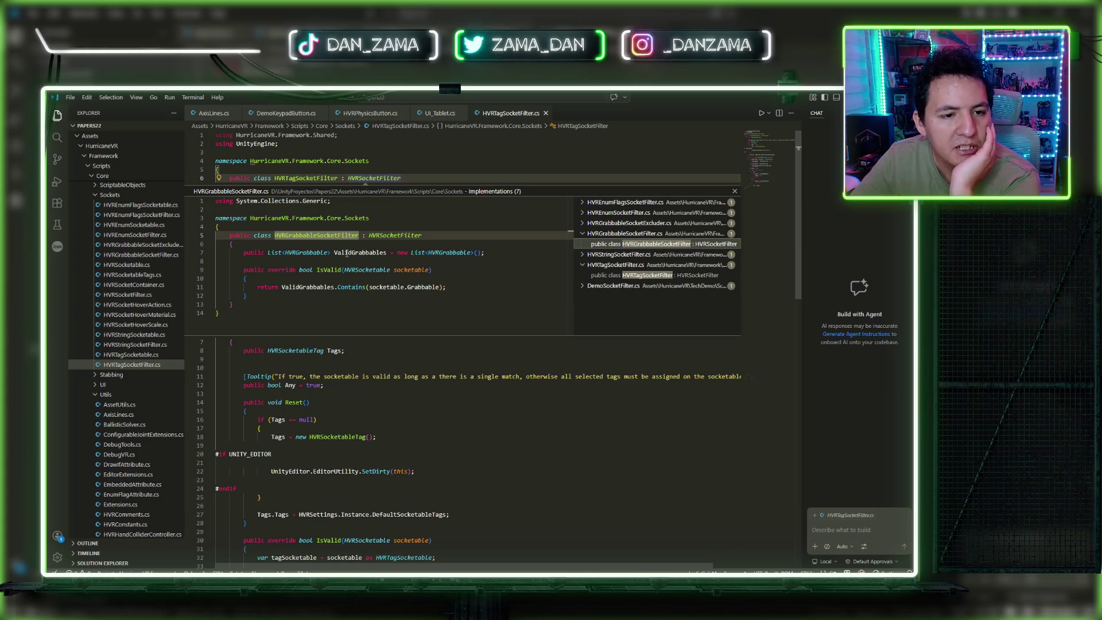
{"action": "key", "text": "Escape"}
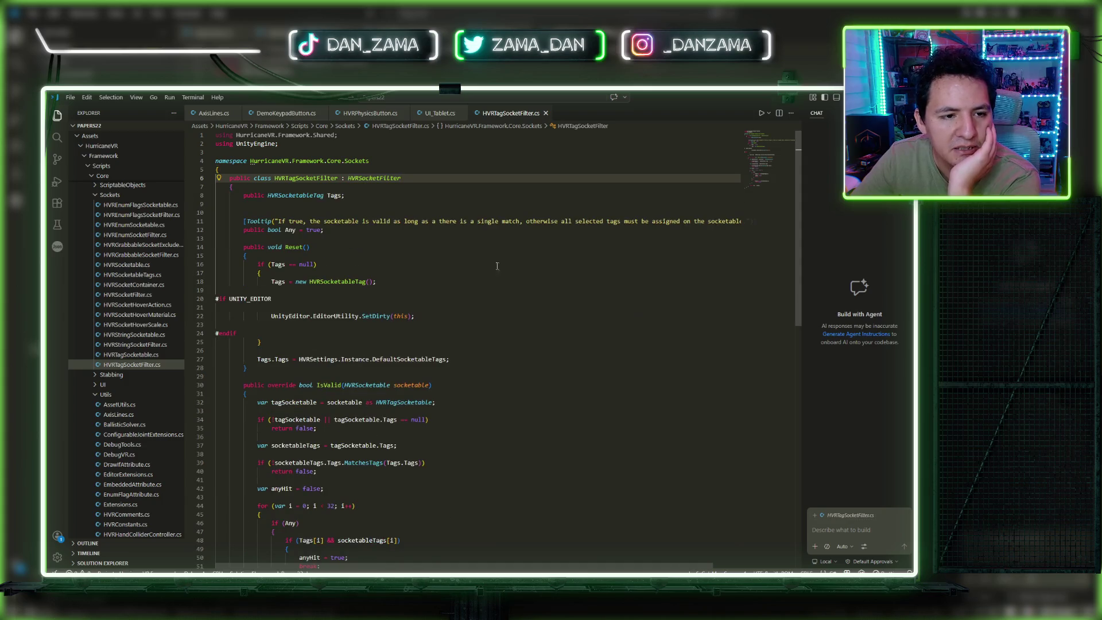
{"action": "mouse_move", "coordinate": [411, 573]}
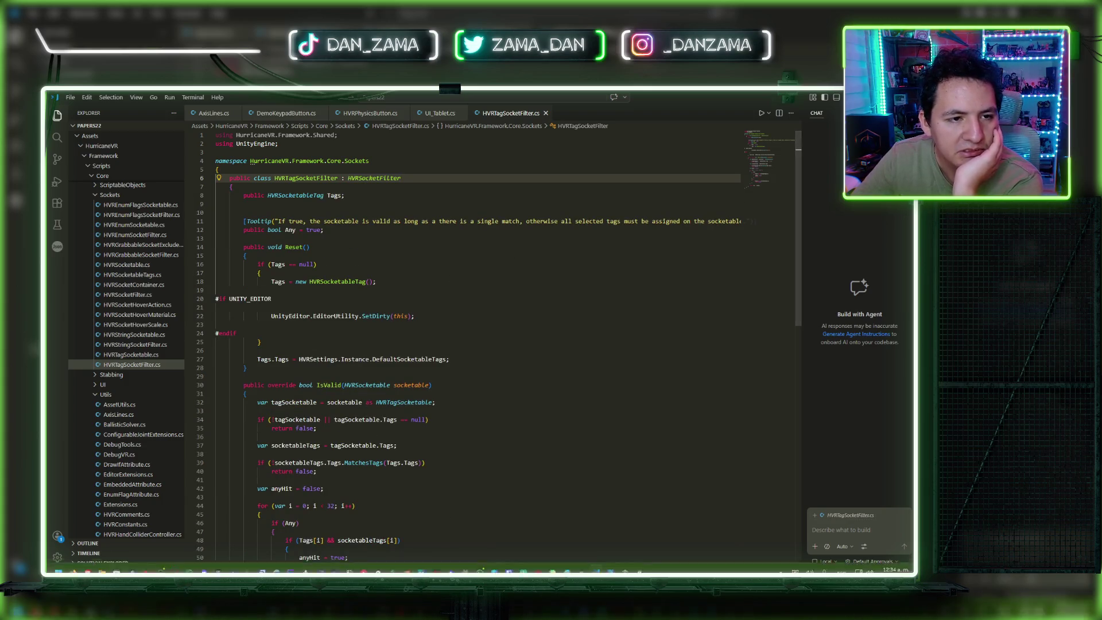
{"action": "left_click", "coordinate": [639, 569]}
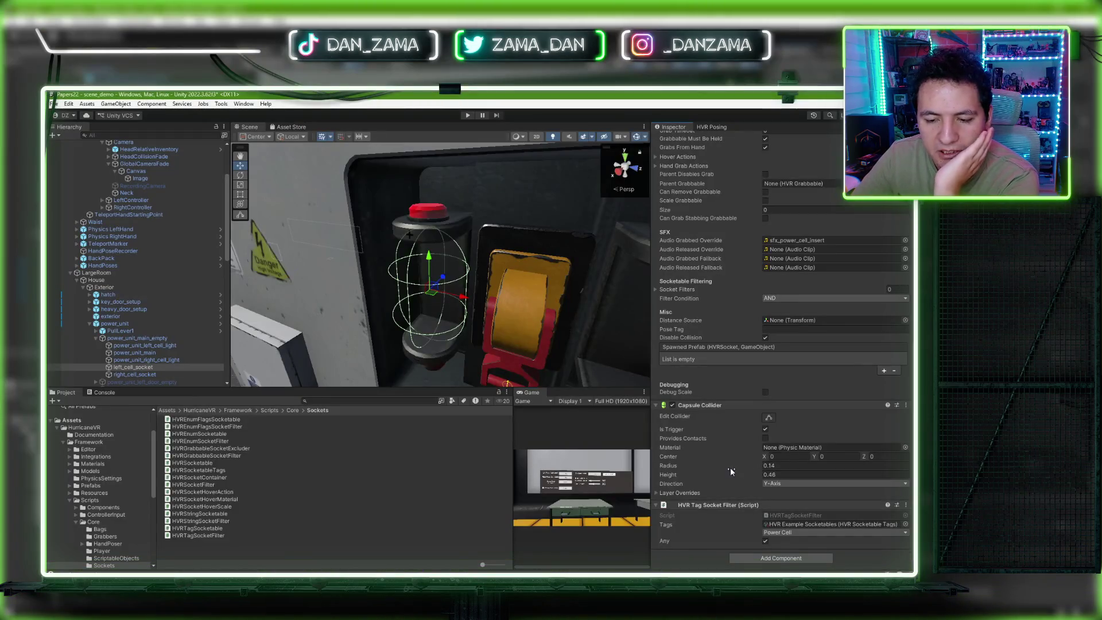
Step: Confirm the Tags dropdown holds Power Cell, then open HVRTagSocketFilter.cs from the Script field
{"action": "left_click", "coordinate": [777, 531]}
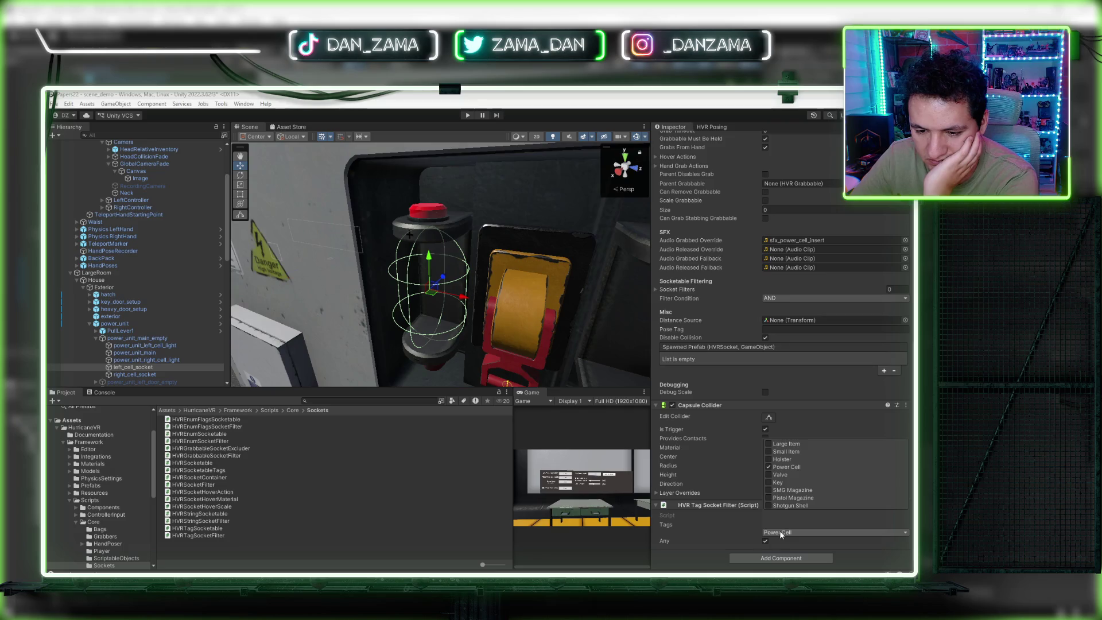
{"action": "left_click", "coordinate": [746, 518]}
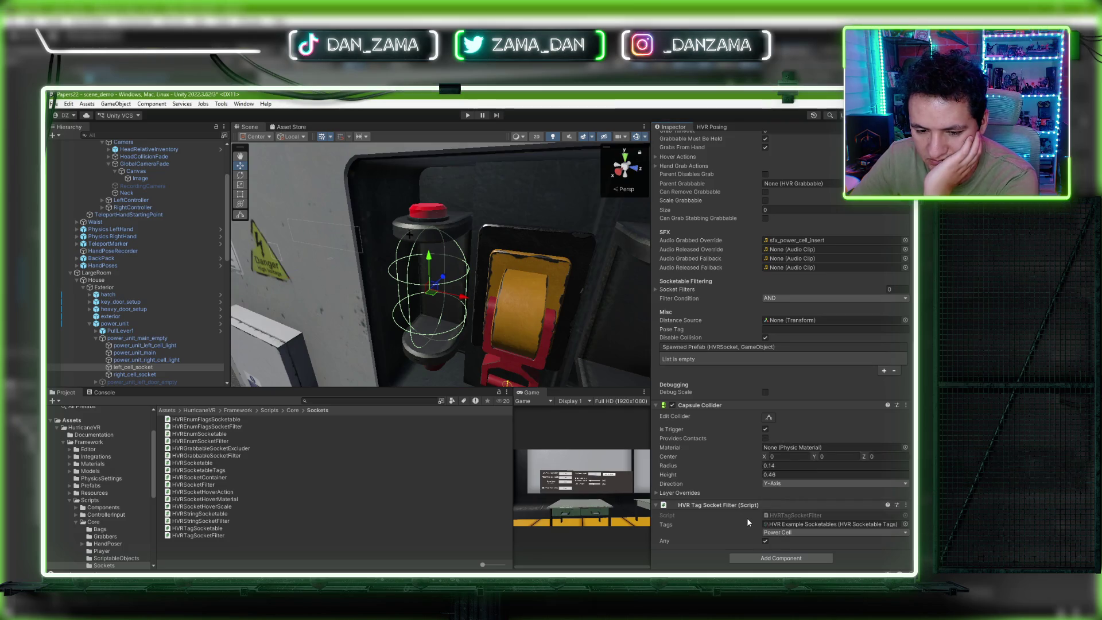
{"action": "double_click", "coordinate": [790, 514]}
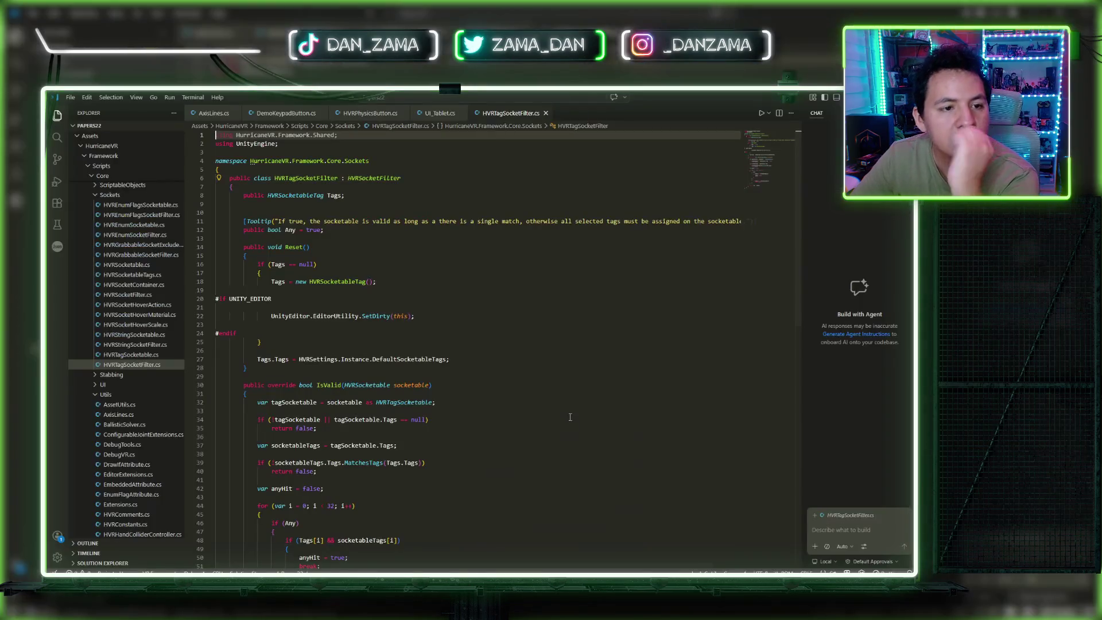
Step: Go to the HVRSocketableTag definition and inspect its Tags and _data fields
{"action": "left_click", "coordinate": [338, 195]}
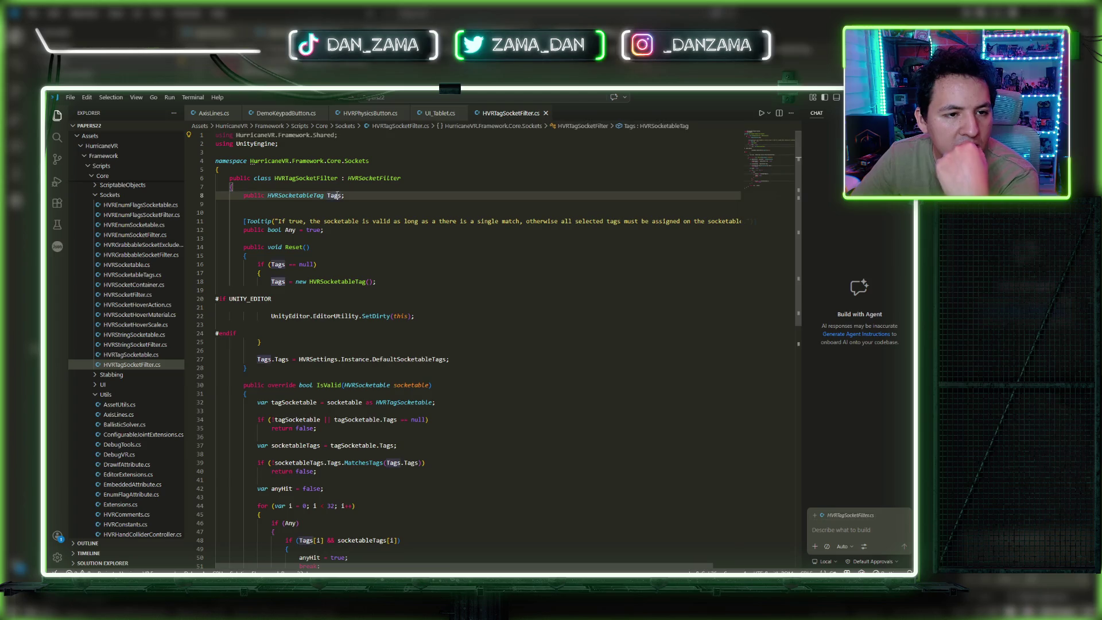
{"action": "right_click", "coordinate": [298, 199]}
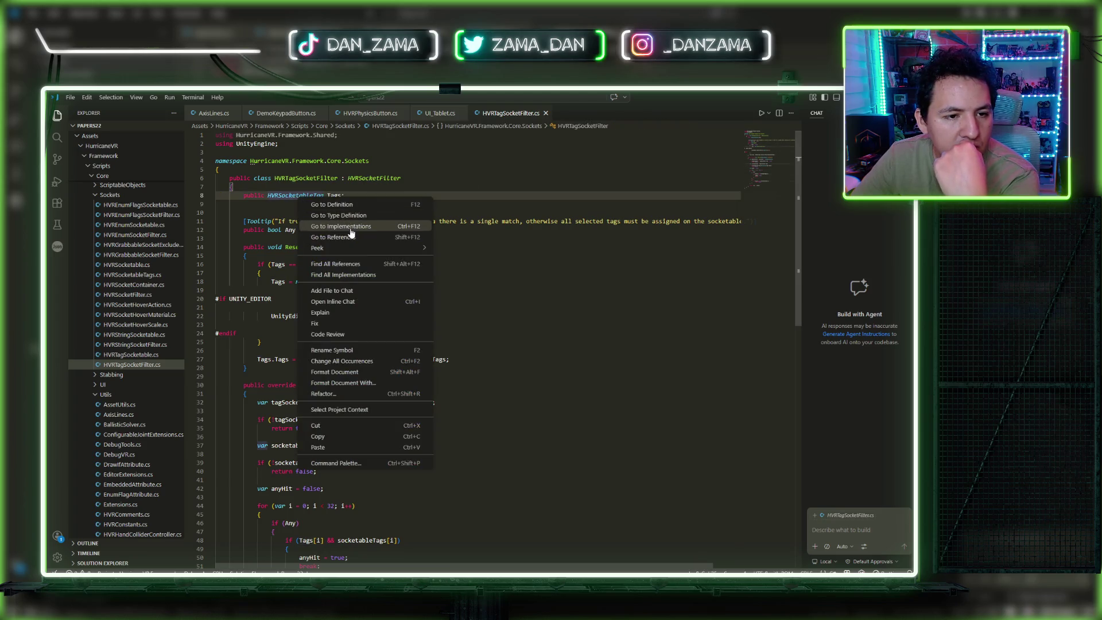
{"action": "left_click", "coordinate": [351, 229]}
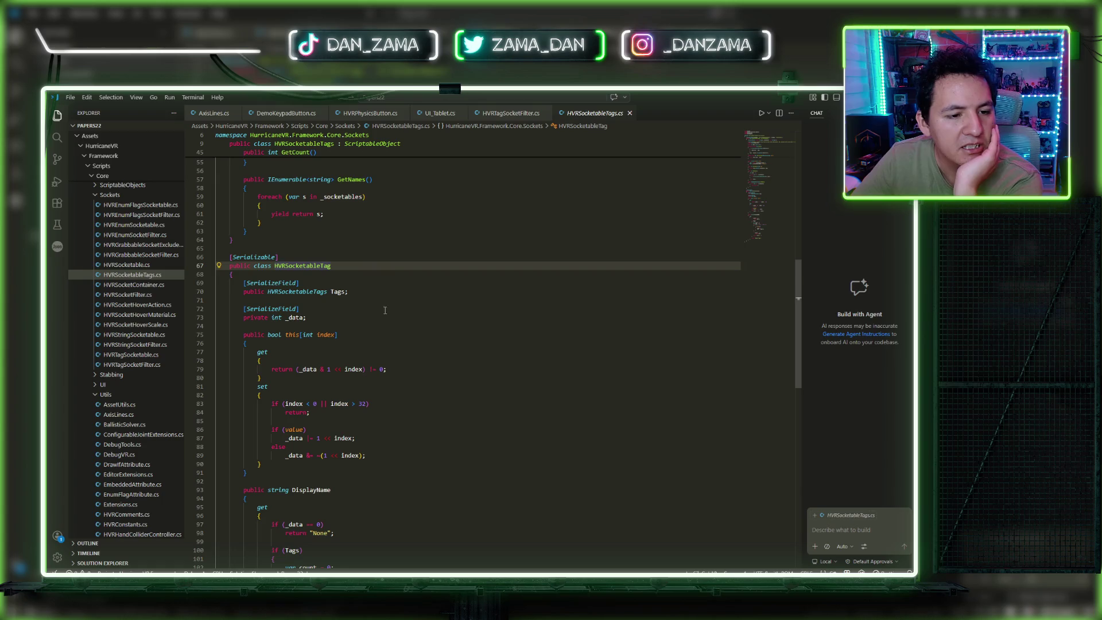
{"action": "left_click", "coordinate": [291, 317]}
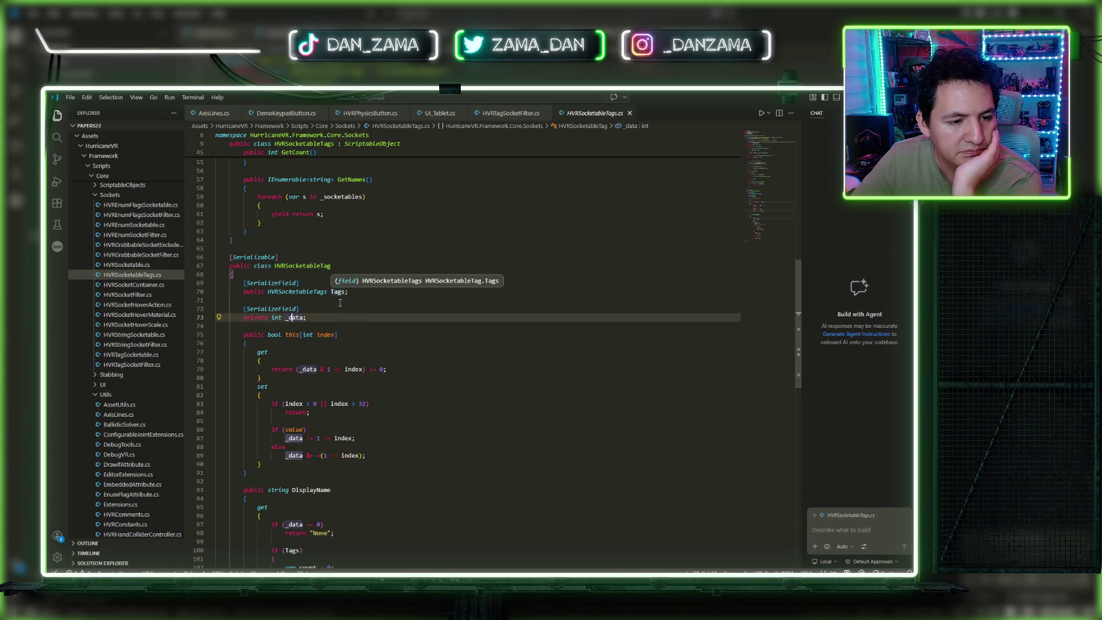
{"action": "left_click", "coordinate": [339, 293]}
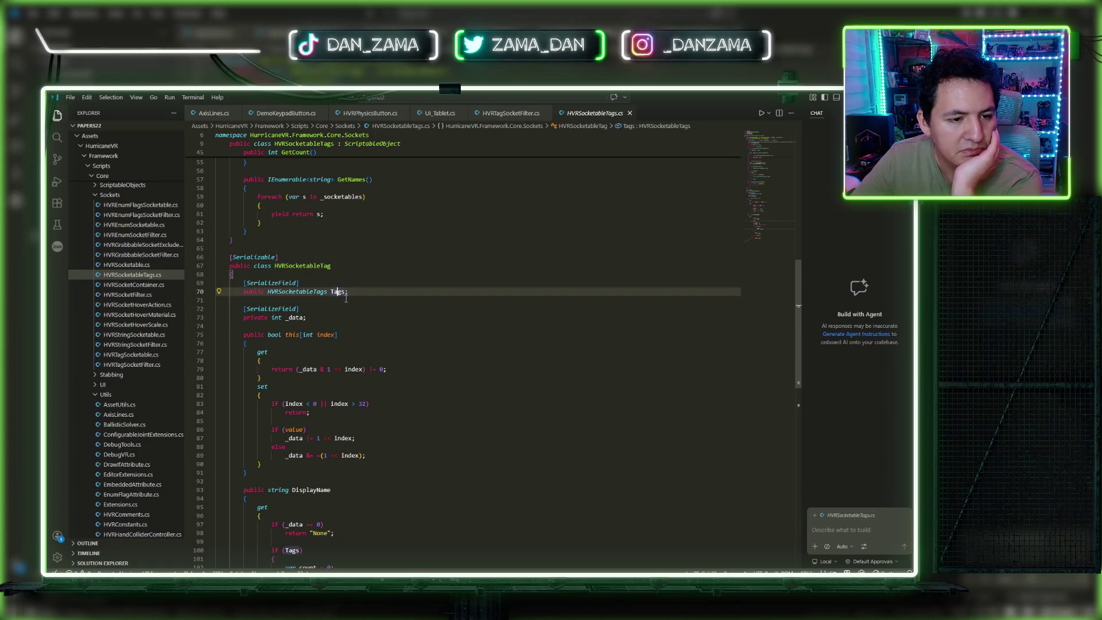
{"action": "left_click", "coordinate": [298, 318]}
Step: Scroll through HVRSocketableTags.cs up to its ScriptableObject base on line 9
{"action": "scroll", "coordinate": [361, 317], "scroll_direction": "down", "scroll_amount": 6}
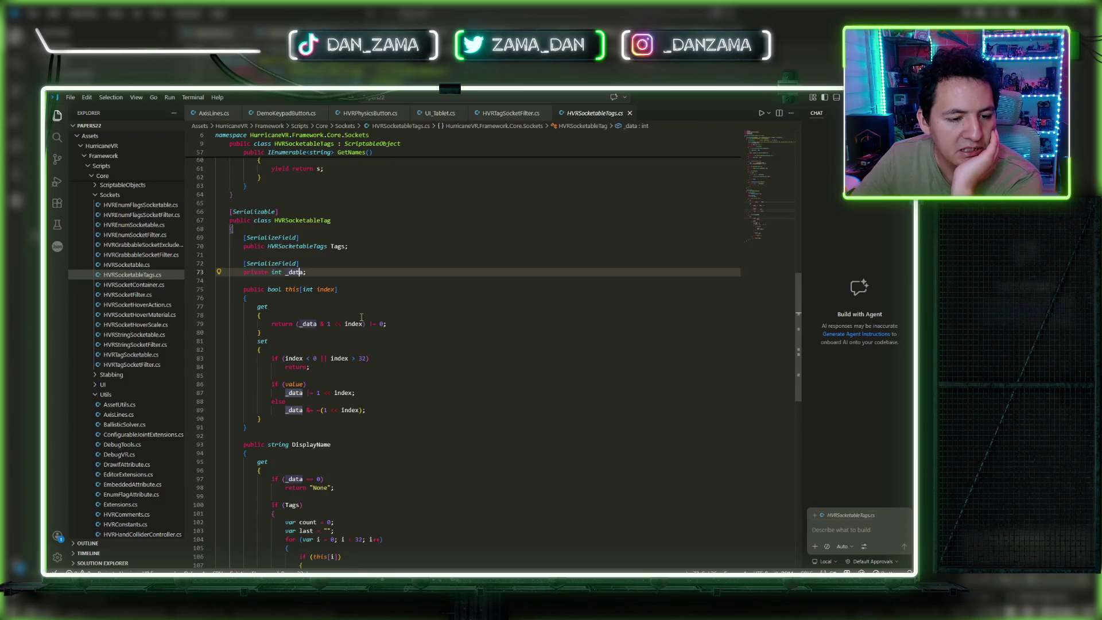
{"action": "scroll", "coordinate": [362, 318], "scroll_direction": "down", "scroll_amount": 5}
{"action": "scroll", "coordinate": [362, 317], "scroll_direction": "up", "scroll_amount": 6}
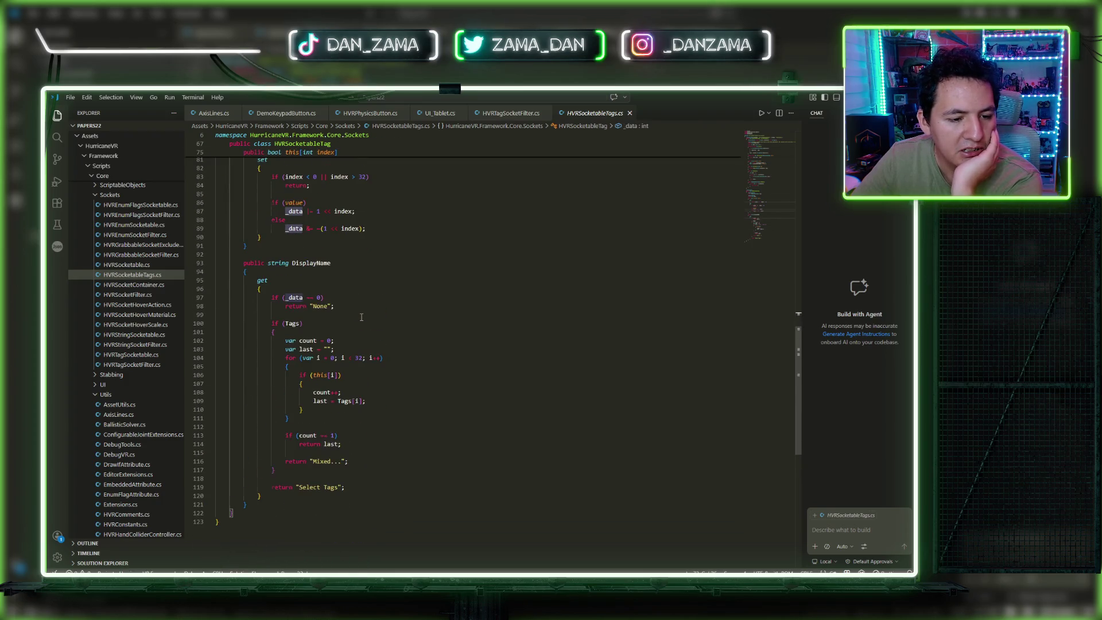
{"action": "scroll", "coordinate": [361, 317], "scroll_direction": "up", "scroll_amount": 3}
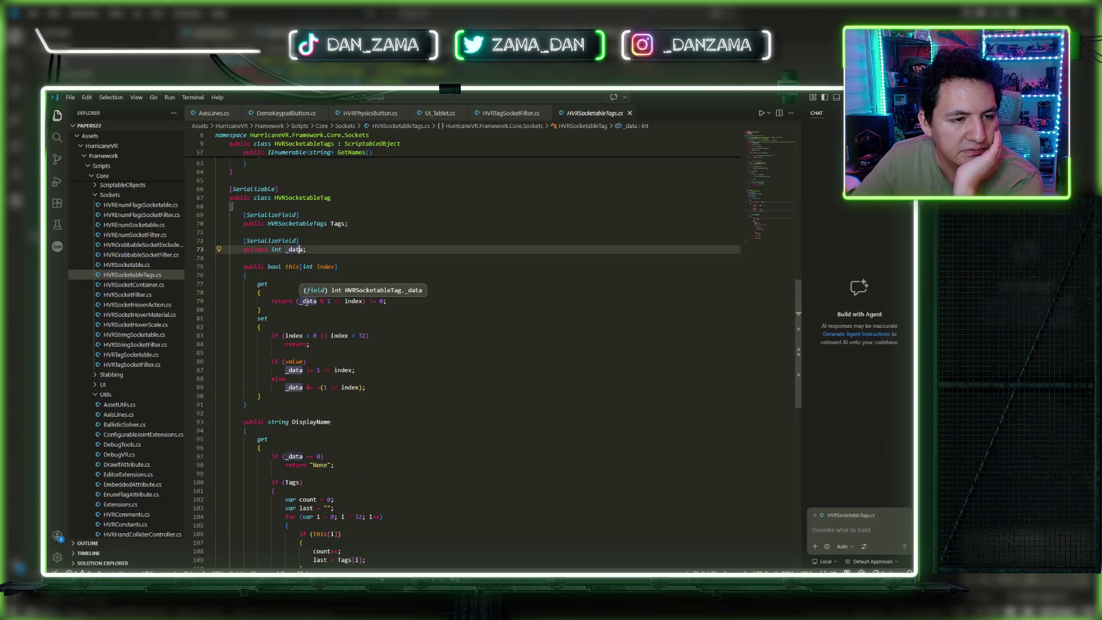
{"action": "scroll", "coordinate": [394, 324], "scroll_direction": "up", "scroll_amount": 15}
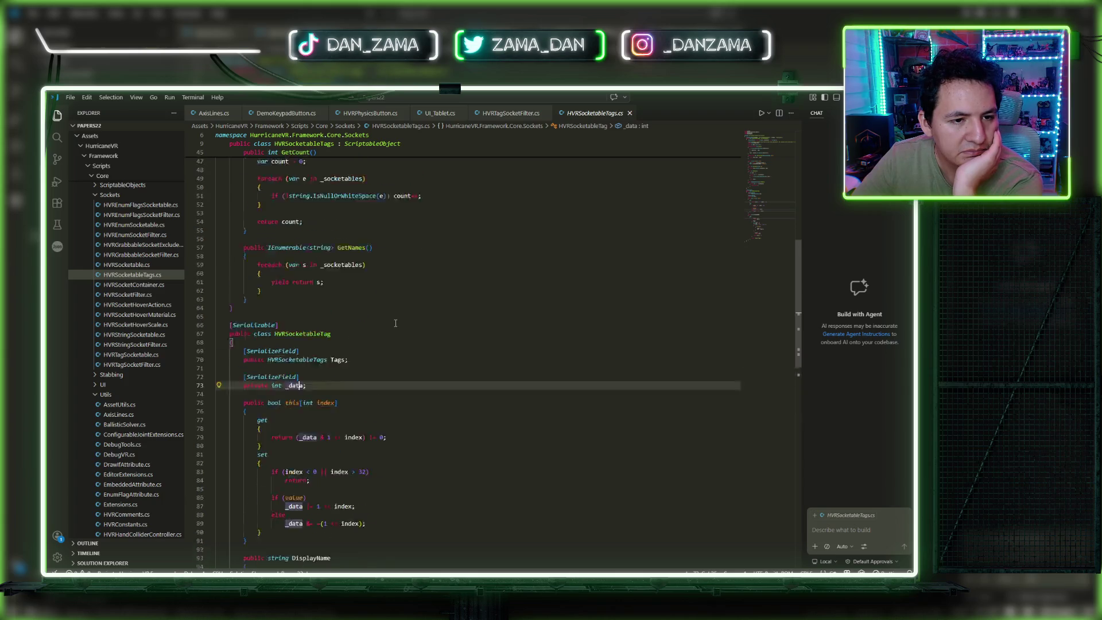
{"action": "scroll", "coordinate": [394, 323], "scroll_direction": "up", "scroll_amount": 6}
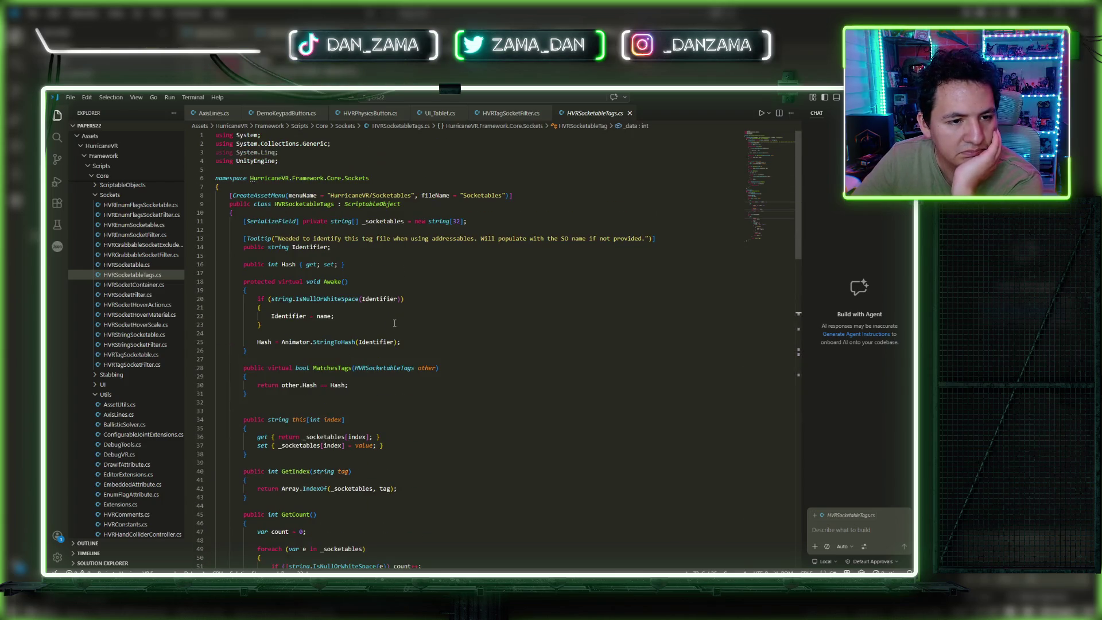
{"action": "scroll", "coordinate": [394, 323], "scroll_direction": "down", "scroll_amount": 14}
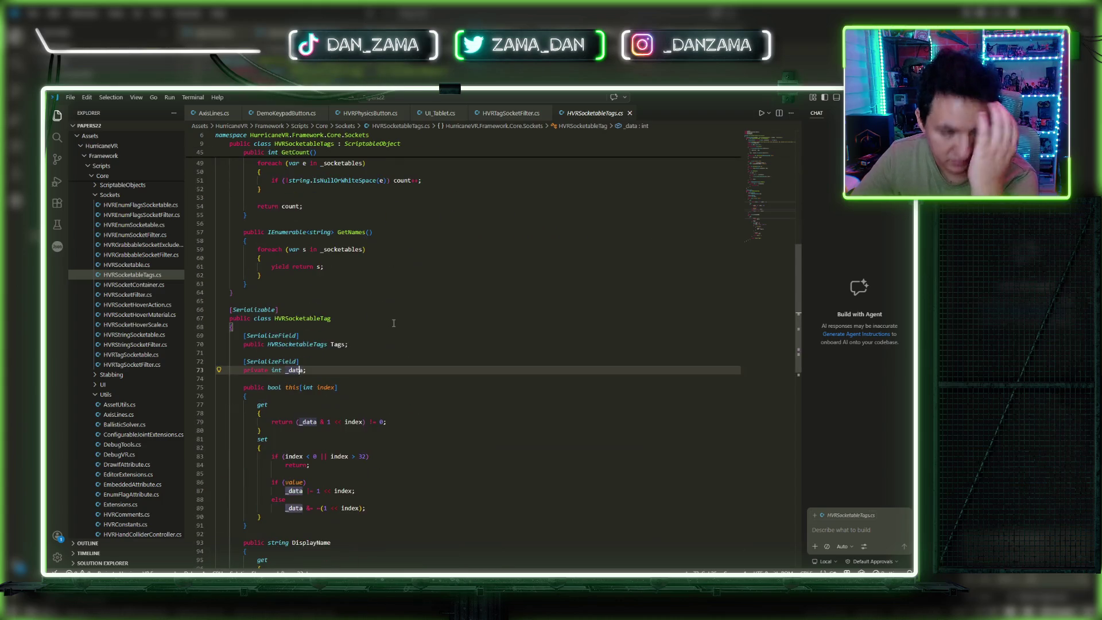
{"action": "scroll", "coordinate": [392, 324], "scroll_direction": "up", "scroll_amount": 14}
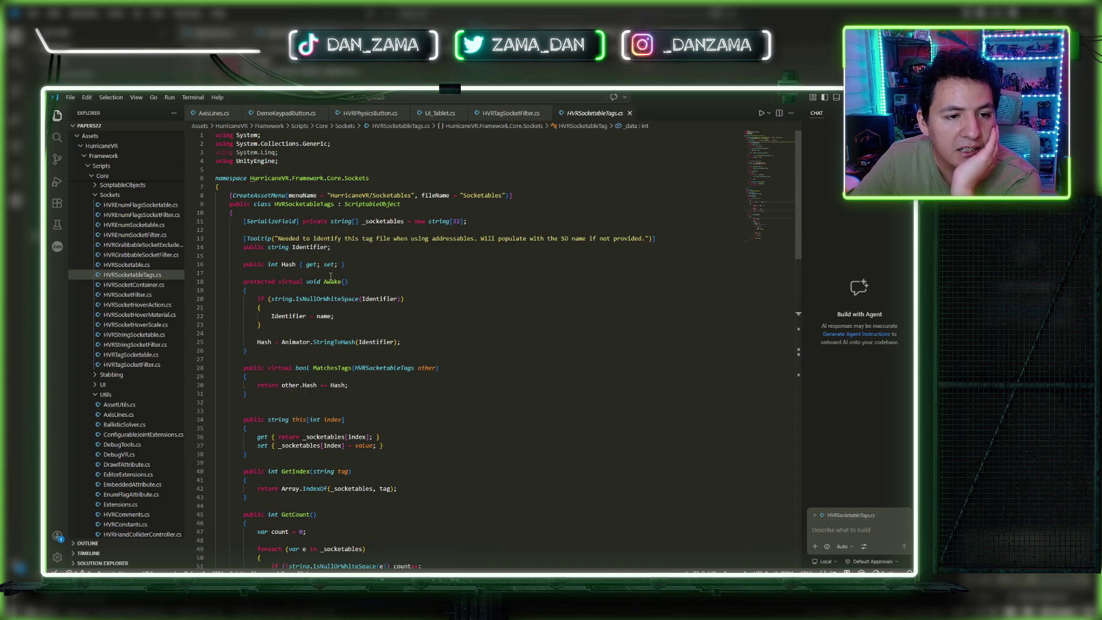
{"action": "left_click", "coordinate": [356, 205]}
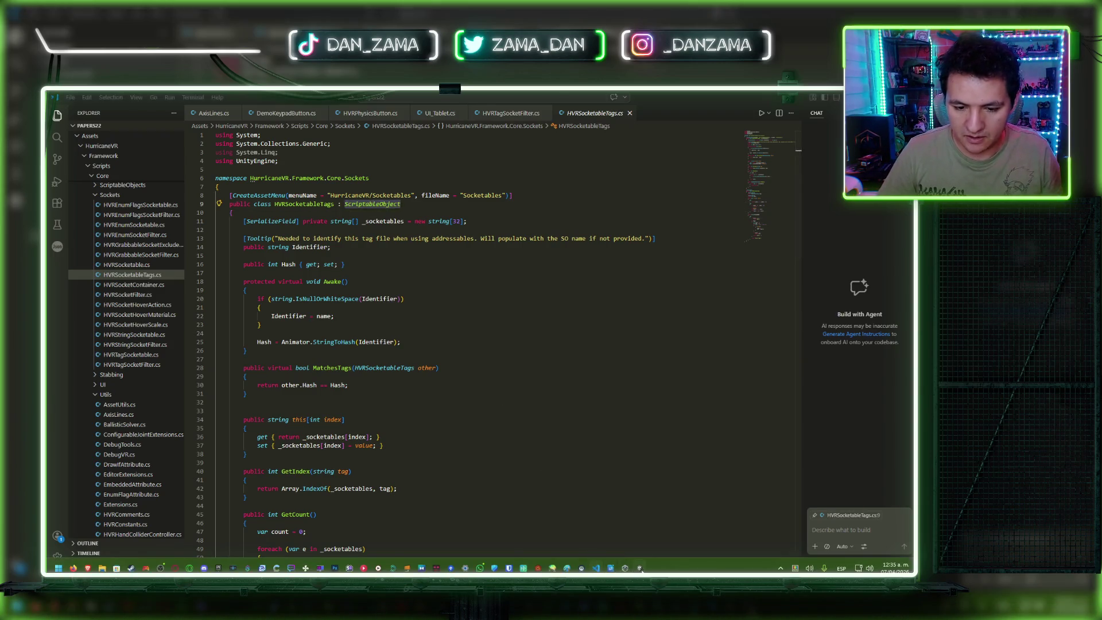
{"action": "key", "text": "alt+Tab"}
Step: Search the project for t:ScriptableObject and open the HVRSocketableTags script
{"action": "left_click", "coordinate": [334, 401]}
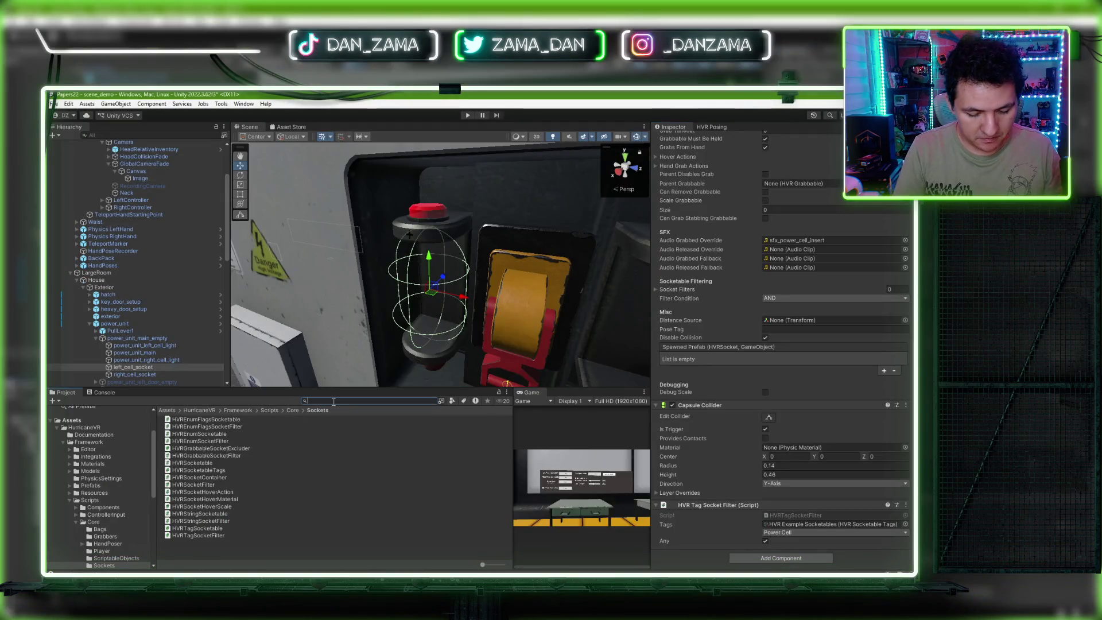
{"action": "type", "text": "t:ScriptableObject"}
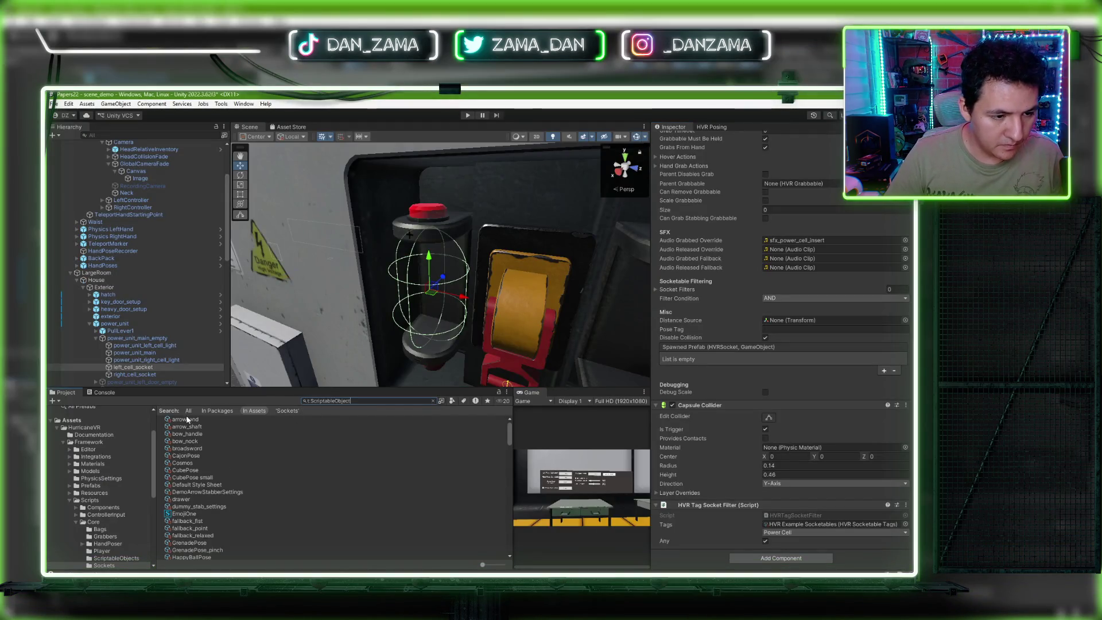
{"action": "scroll", "coordinate": [195, 448], "scroll_direction": "down", "scroll_amount": 15}
{"action": "double_click", "coordinate": [202, 474]}
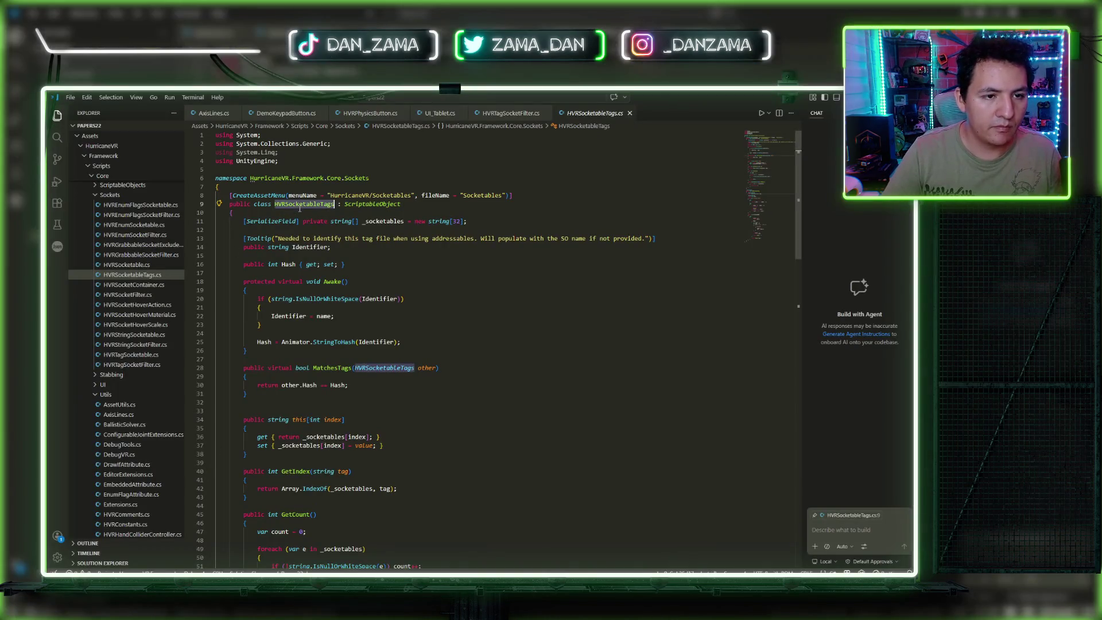
{"action": "key", "text": "alt+Tab"}
Step: Find the HVR Example Socketables asset and review its Power Cell and Valve tag names
{"action": "type", "text": "HVRSocketableTags"}
{"action": "left_click", "coordinate": [215, 419]}
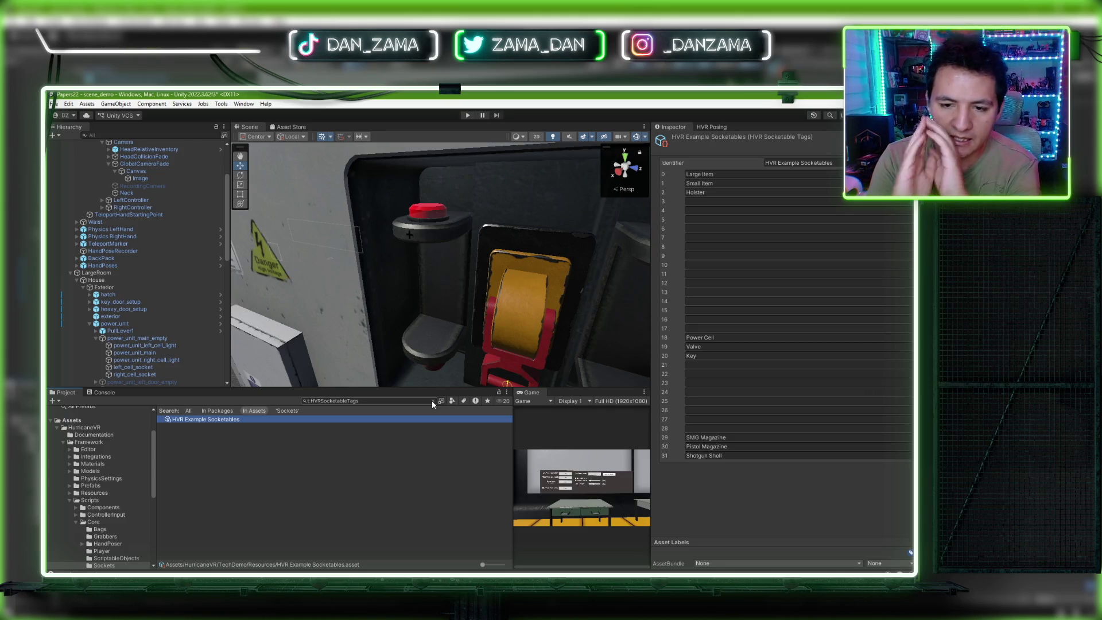
{"action": "left_click", "coordinate": [712, 339]}
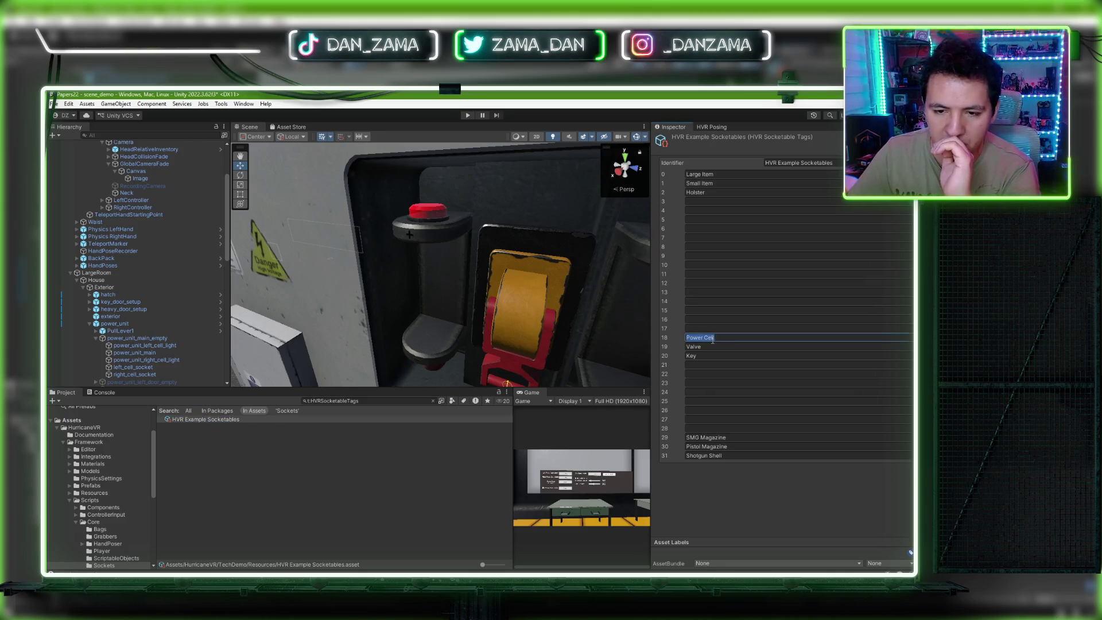
{"action": "left_click", "coordinate": [712, 347]}
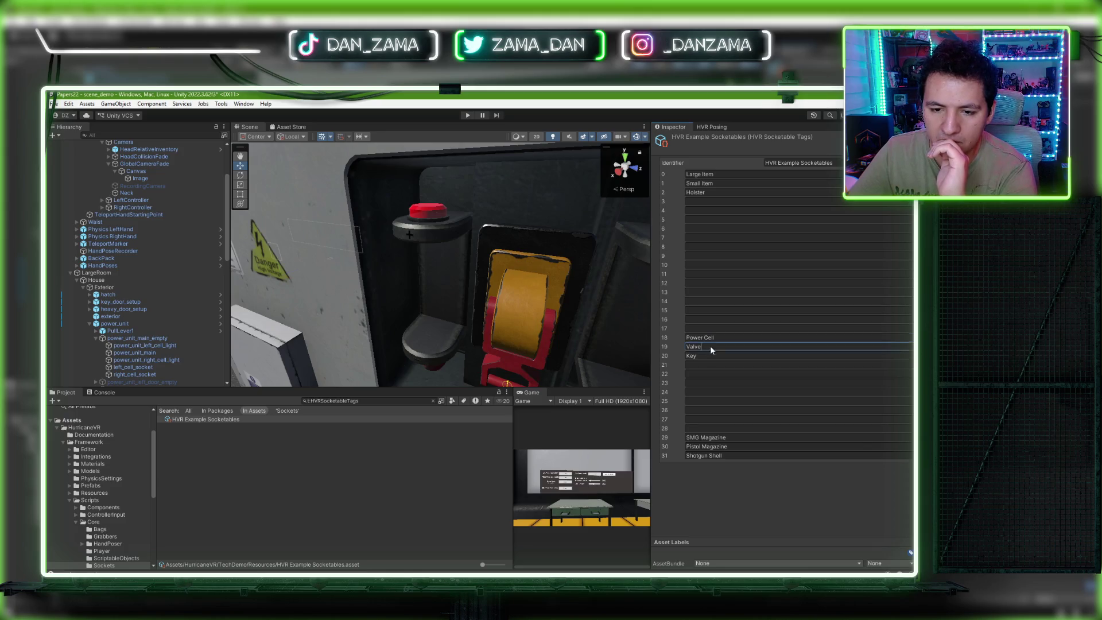
{"action": "key", "text": "shift+Tab"}
Step: Move the Scene view to the glass room and select power_unit_cell (4)
{"action": "left_click_drag", "start_coordinate": [517, 344], "coordinate": [275, 341]}
{"action": "mouse_move", "coordinate": [436, 258]}
{"action": "left_mouse_down"}
{"action": "mouse_move", "coordinate": [473, 234]}
{"action": "mouse_move", "coordinate": [302, 270]}
{"action": "mouse_move", "coordinate": [545, 306]}
{"action": "left_mouse_up"}
{"action": "left_click", "coordinate": [310, 270]}
Step: Expand power_unit_cell (4) to its GrabPoint and scroll its Inspector to HVR Tag Socketable
{"action": "scroll", "coordinate": [687, 328], "scroll_direction": "down", "scroll_amount": 3}
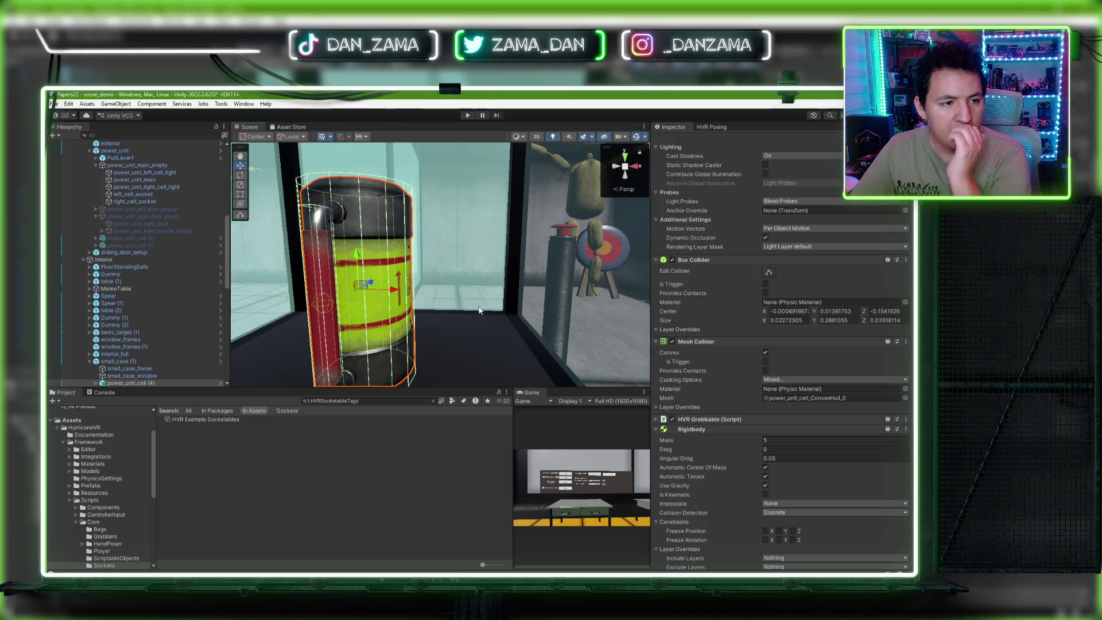
{"action": "scroll", "coordinate": [175, 318], "scroll_direction": "down", "scroll_amount": 5}
{"action": "left_click", "coordinate": [139, 280]}
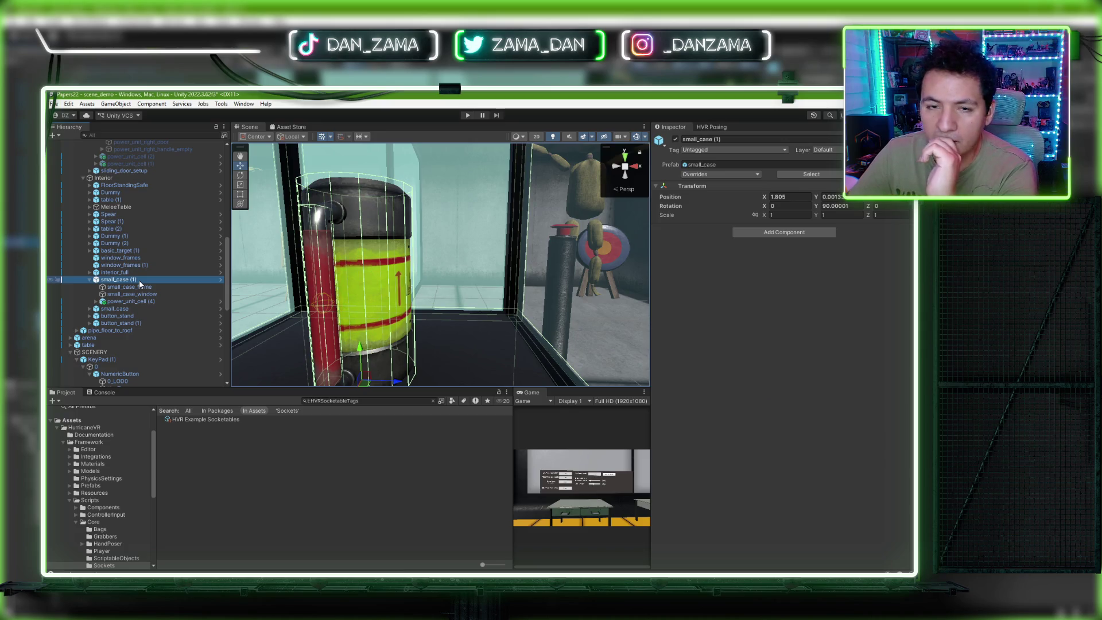
{"action": "left_click", "coordinate": [127, 302]}
{"action": "left_click", "coordinate": [96, 302]}
{"action": "left_click", "coordinate": [128, 309]}
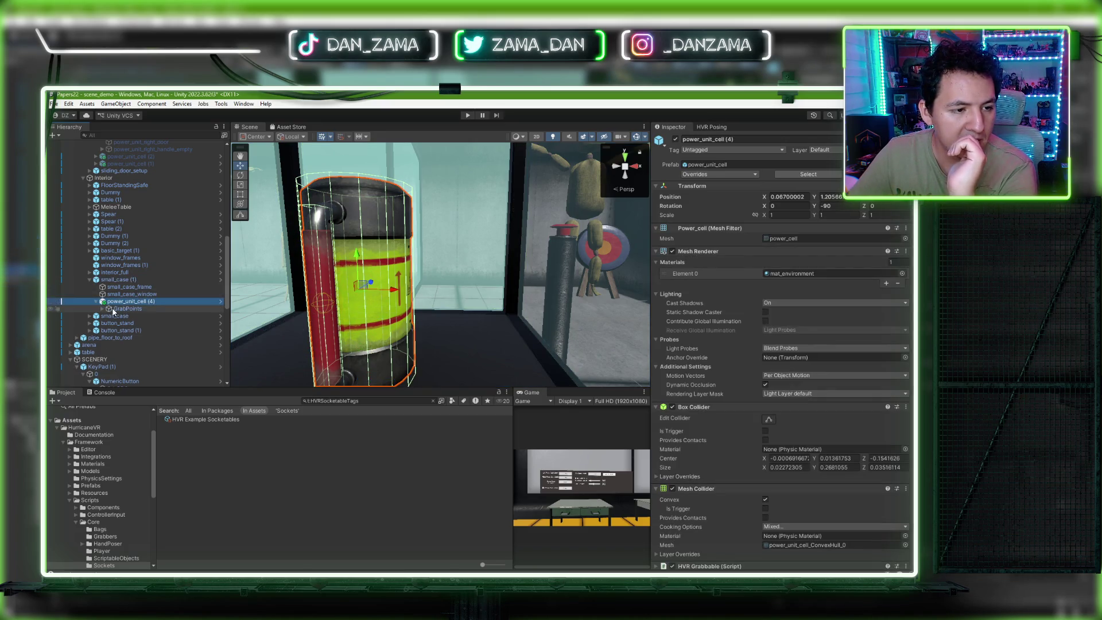
{"action": "key", "text": "Right"}
{"action": "key", "text": "Right"}
{"action": "left_click", "coordinate": [402, 337]}
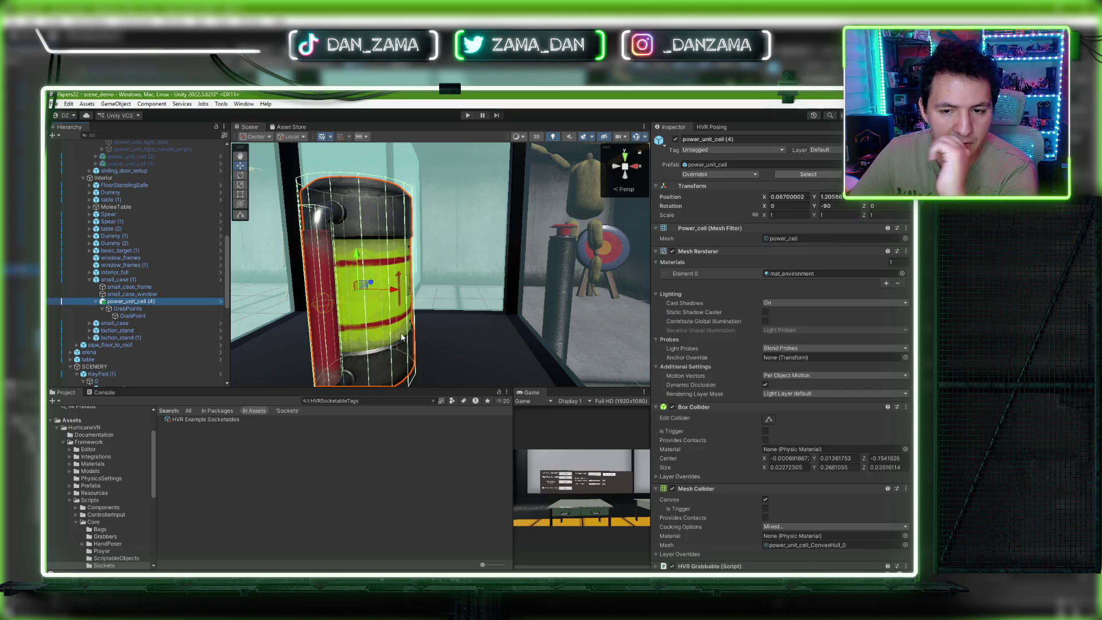
{"action": "scroll", "coordinate": [729, 357], "scroll_direction": "down", "scroll_amount": 10}
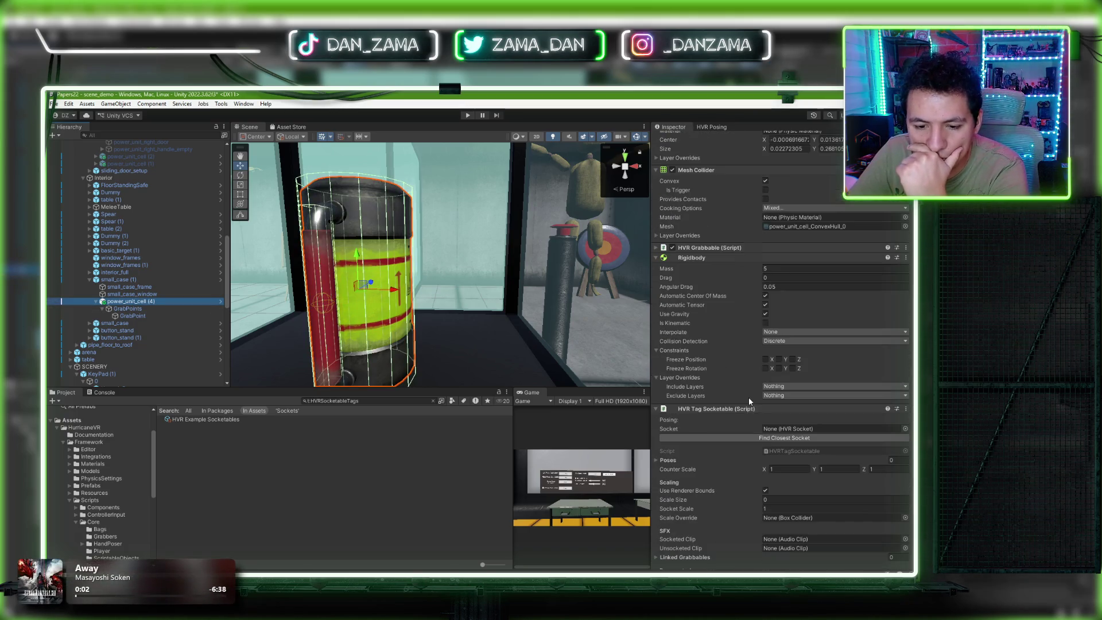
{"action": "scroll", "coordinate": [740, 451], "scroll_direction": "down", "scroll_amount": 2}
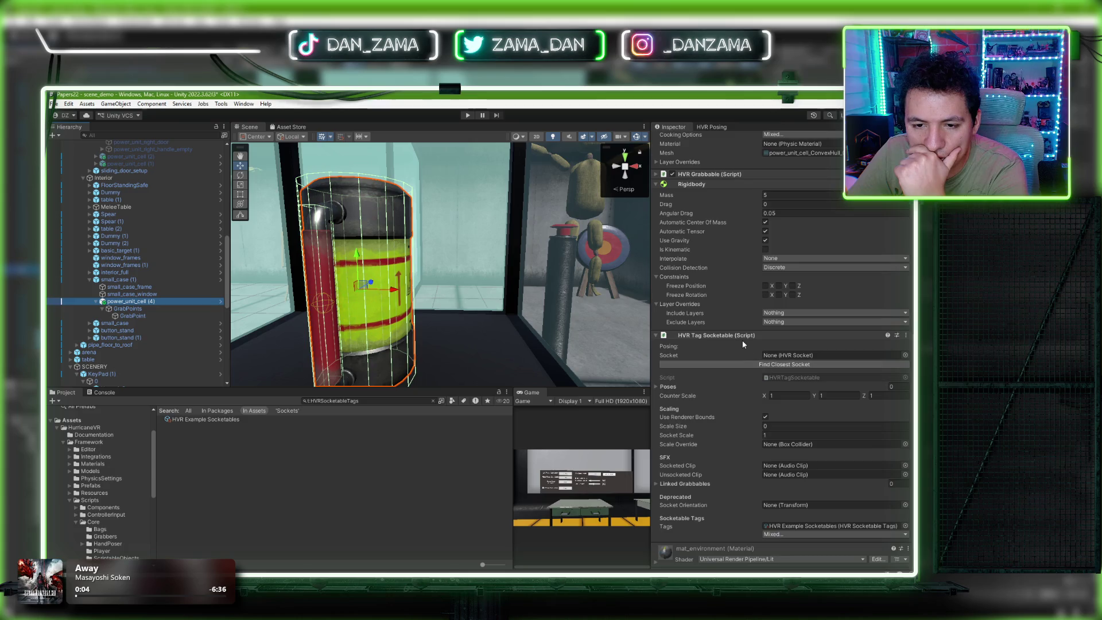
{"action": "scroll", "coordinate": [741, 402], "scroll_direction": "down", "scroll_amount": 1}
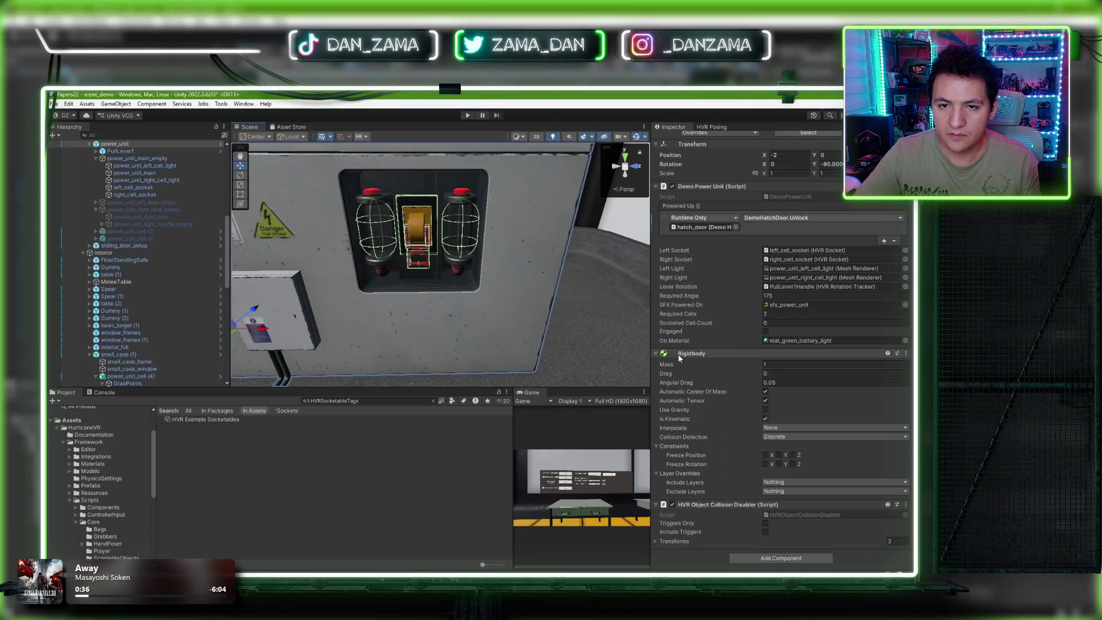
Step: Select left_cell_socket and scroll through its HVR Socket settings
{"action": "scroll", "coordinate": [676, 354], "scroll_direction": "up", "scroll_amount": 2}
{"action": "scroll", "coordinate": [156, 348], "scroll_direction": "up", "scroll_amount": 6}
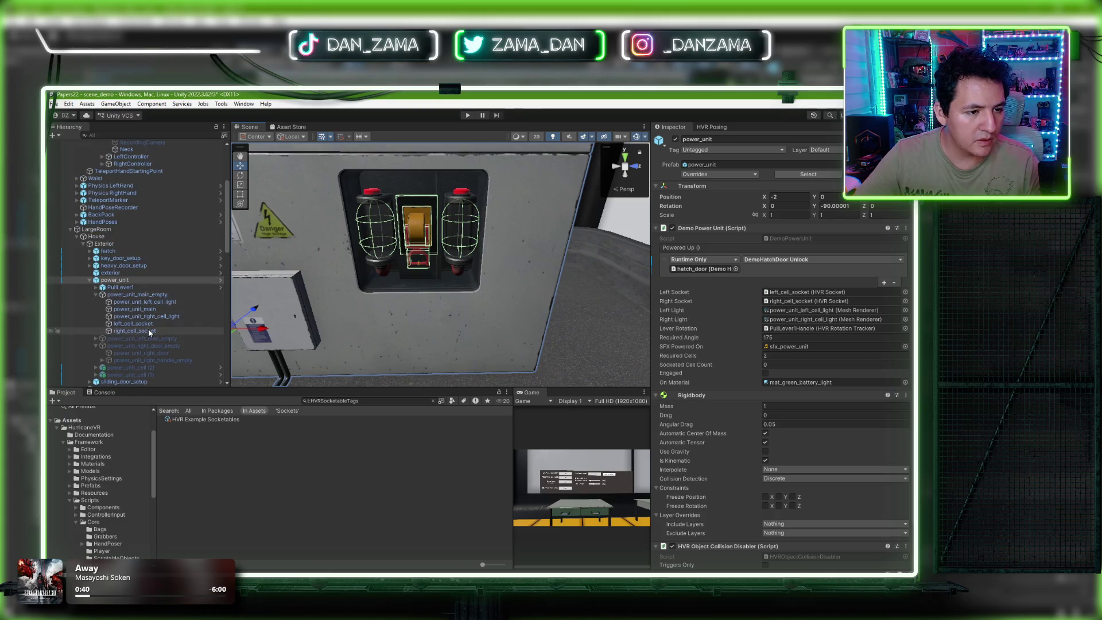
{"action": "left_click", "coordinate": [148, 325]}
{"action": "scroll", "coordinate": [735, 336], "scroll_direction": "down", "scroll_amount": 13}
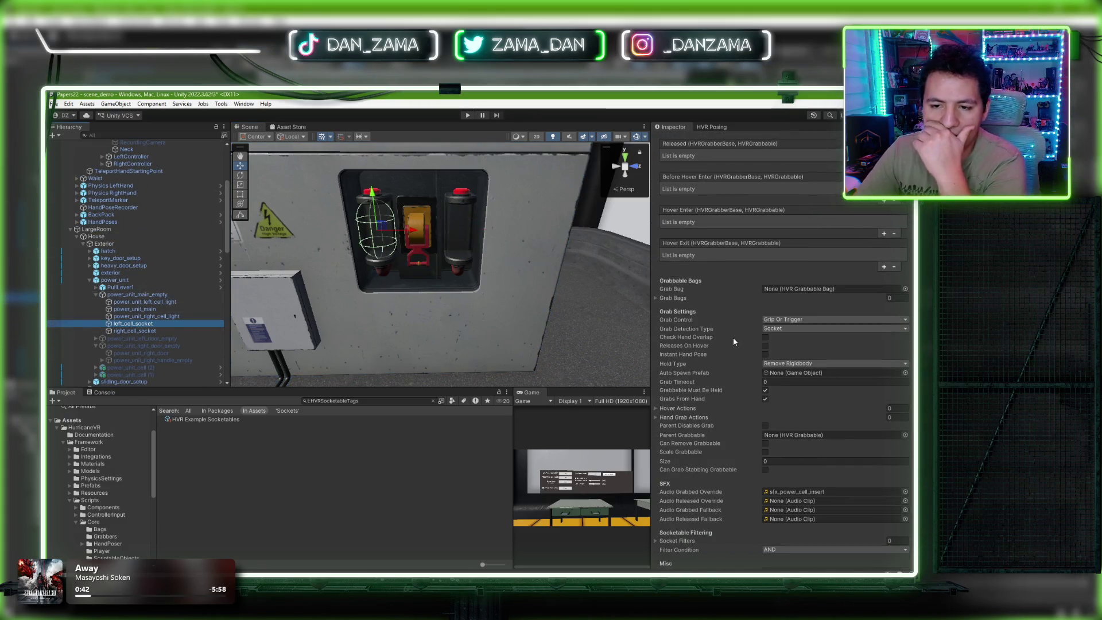
{"action": "scroll", "coordinate": [776, 437], "scroll_direction": "down", "scroll_amount": 5}
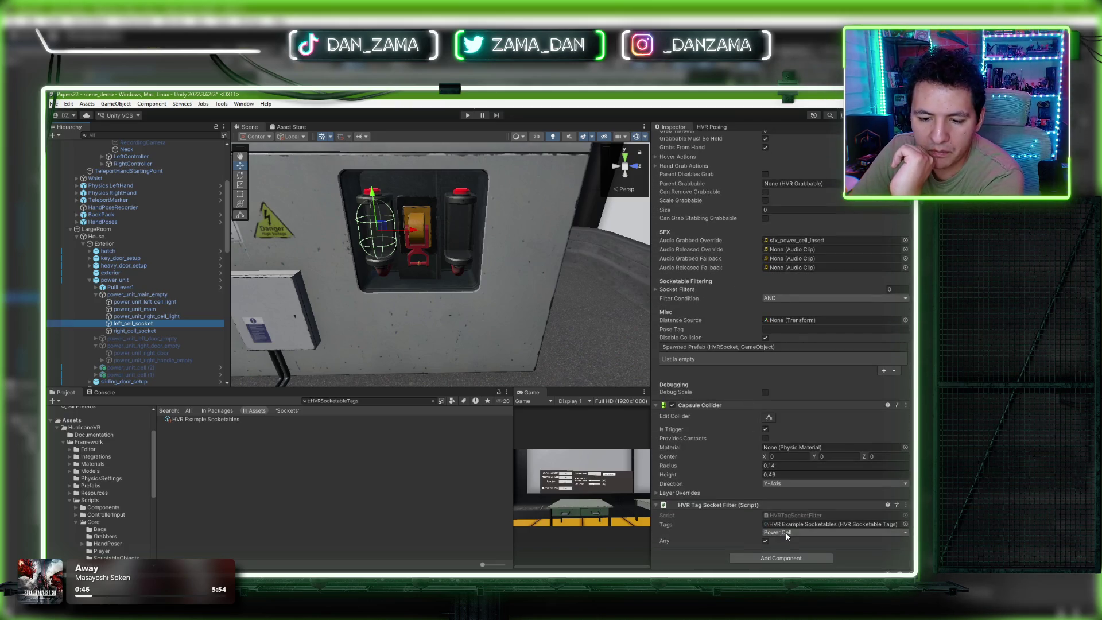
{"action": "scroll", "coordinate": [786, 517], "scroll_direction": "up", "scroll_amount": 18}
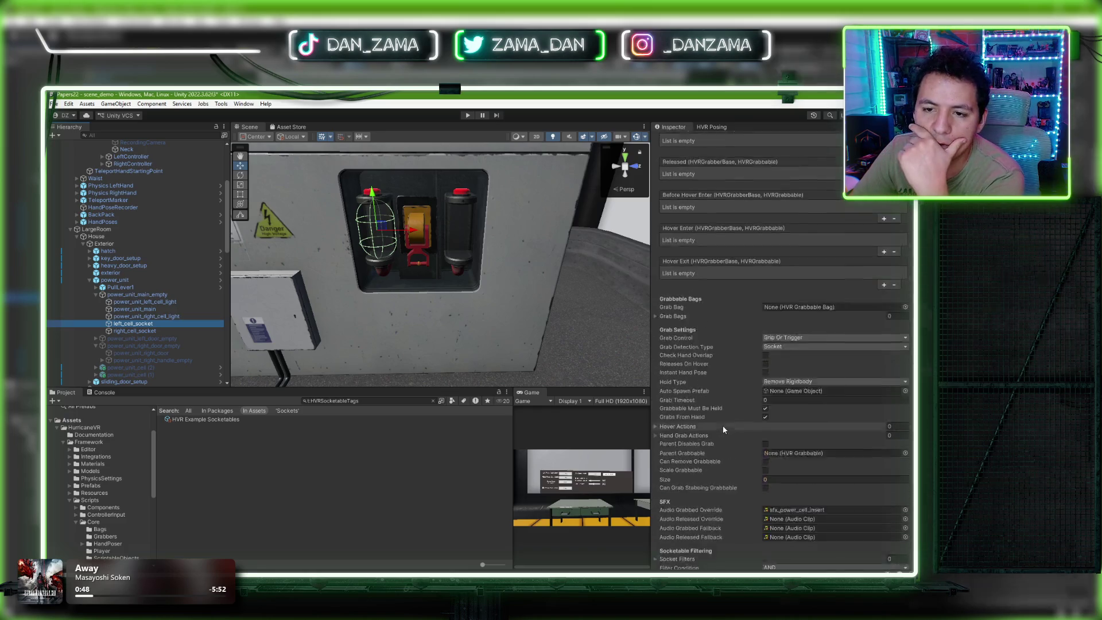
{"action": "scroll", "coordinate": [789, 322], "scroll_direction": "down", "scroll_amount": 14}
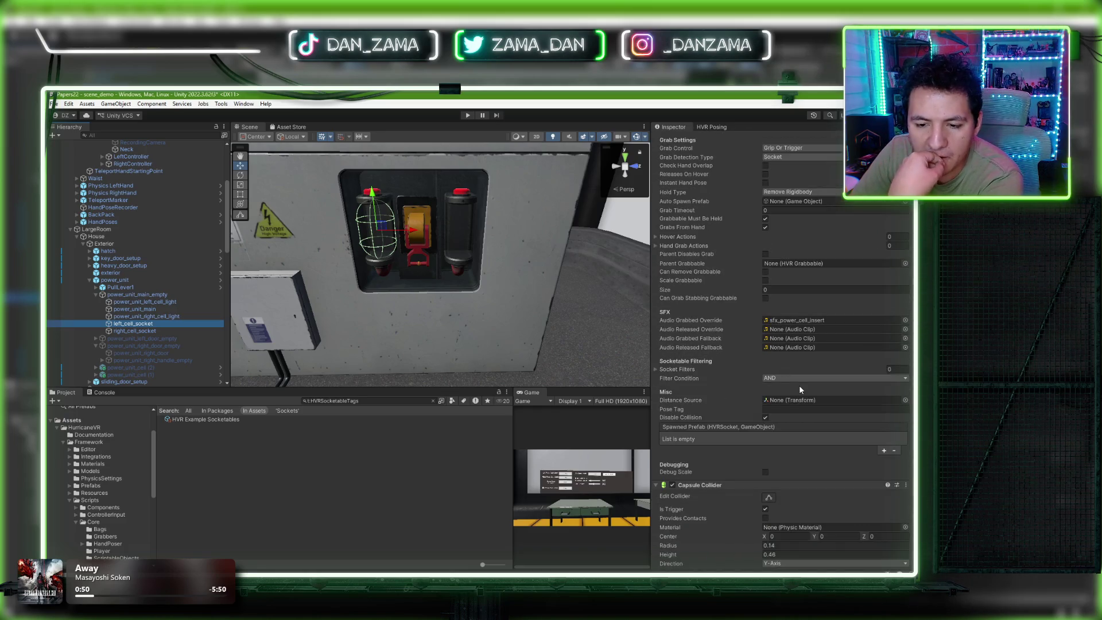
Step: Keep Filter Condition at AND and leave the Socket Filters list empty
{"action": "left_click", "coordinate": [785, 379]}
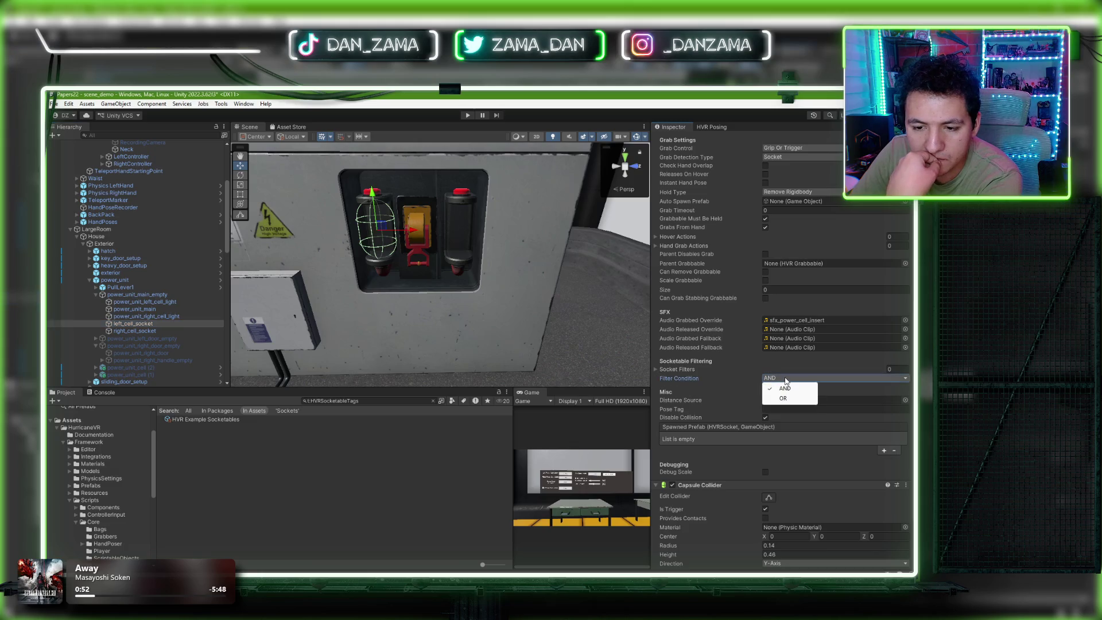
{"action": "left_click", "coordinate": [656, 368]}
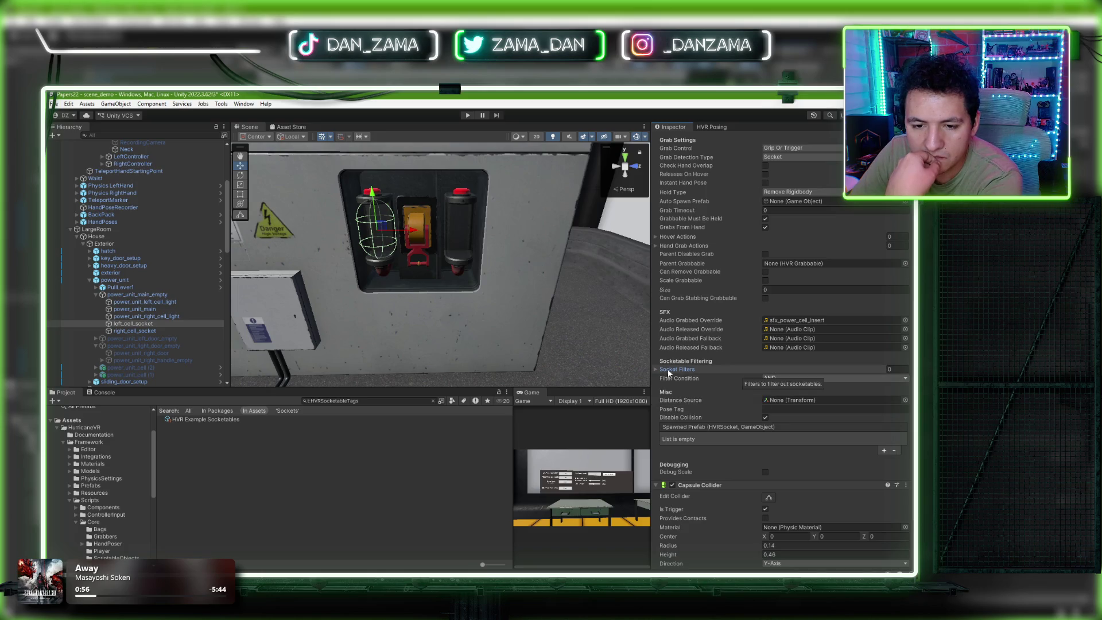
{"action": "left_click", "coordinate": [821, 370]}
{"action": "left_click", "coordinate": [885, 391]}
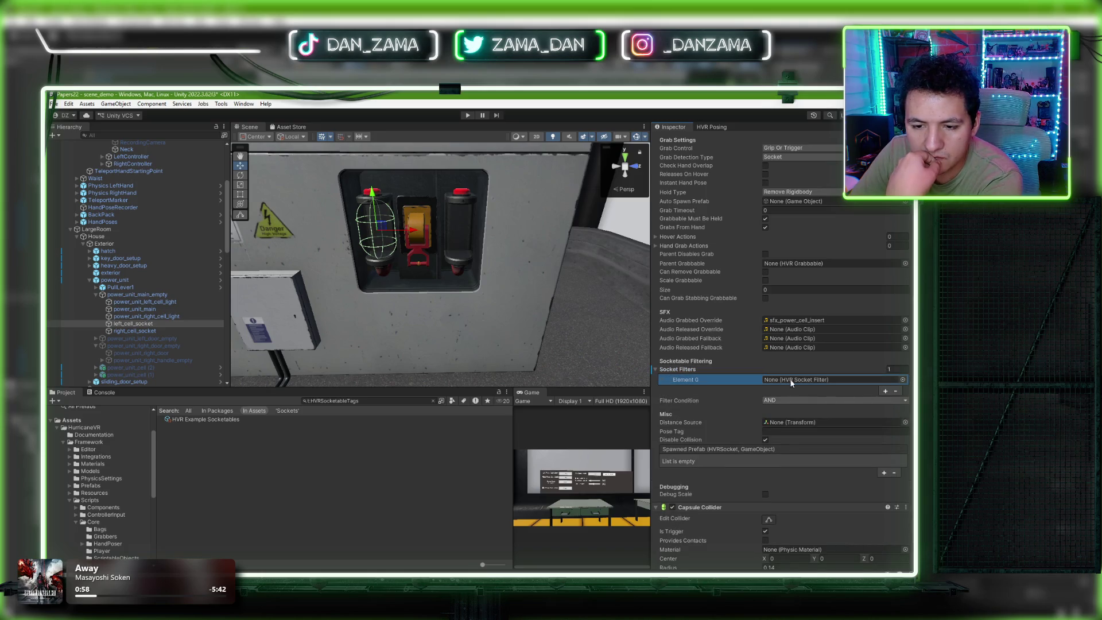
{"action": "left_click", "coordinate": [896, 390]}
{"action": "left_click", "coordinate": [671, 370]}
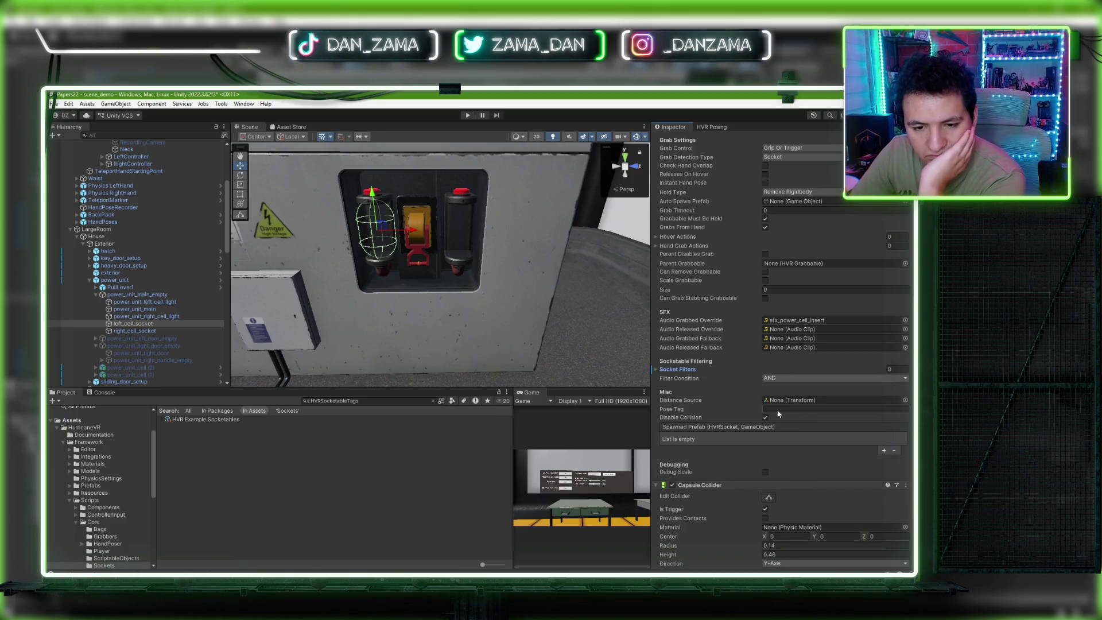
Step: Expand and collapse the Hover Actions and Hand Grab Actions lists
{"action": "mouse_move", "coordinate": [696, 409]}
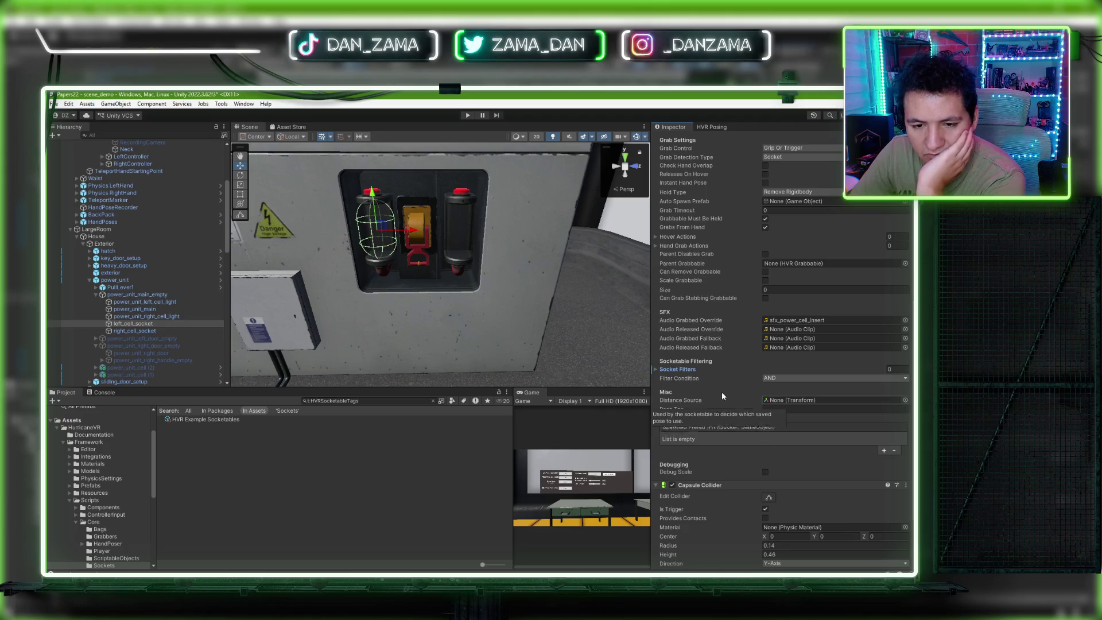
{"action": "scroll", "coordinate": [689, 370], "scroll_direction": "up", "scroll_amount": 3}
{"action": "left_click", "coordinate": [655, 335]}
{"action": "left_click", "coordinate": [655, 336]}
{"action": "left_click", "coordinate": [658, 344]}
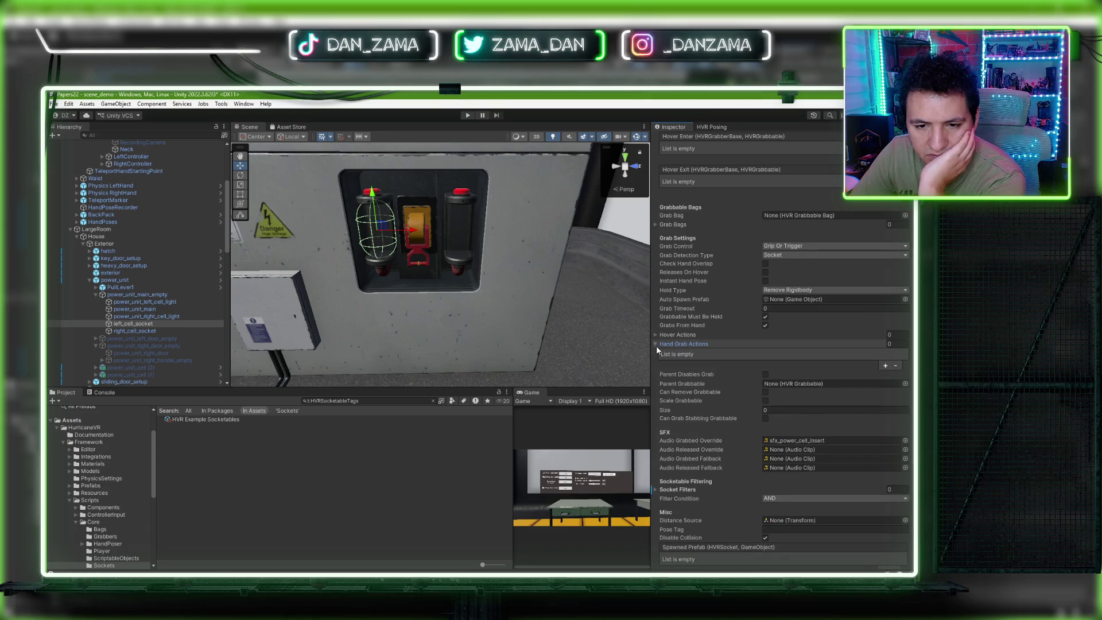
{"action": "left_click", "coordinate": [655, 344]}
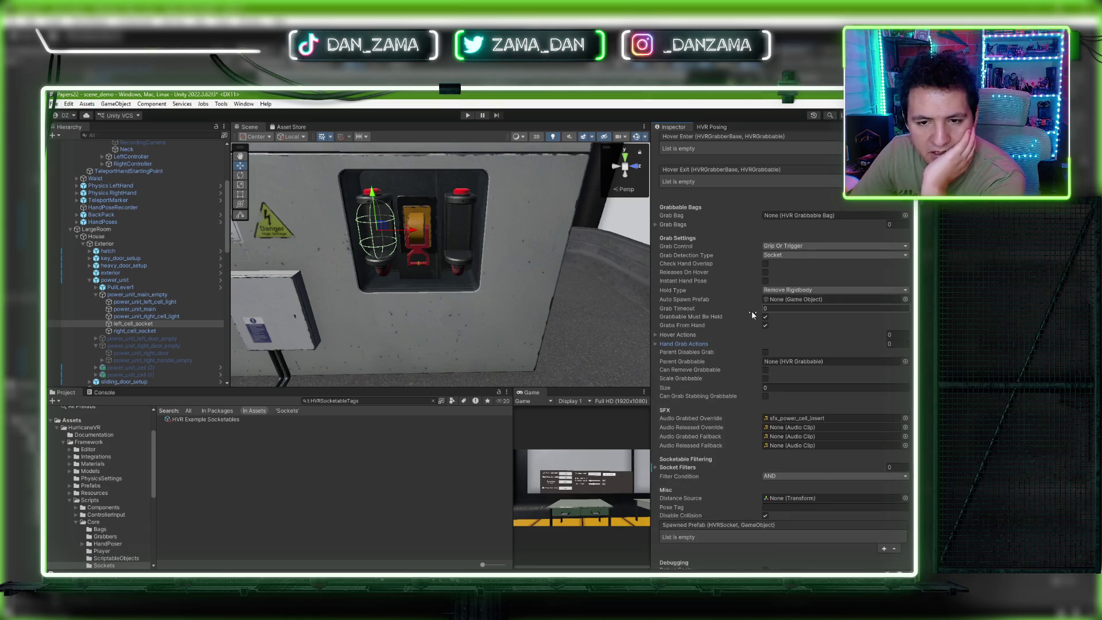
{"action": "scroll", "coordinate": [551, 320], "scroll_direction": "down", "scroll_amount": 5}
{"action": "scroll", "coordinate": [712, 338], "scroll_direction": "up", "scroll_amount": 7}
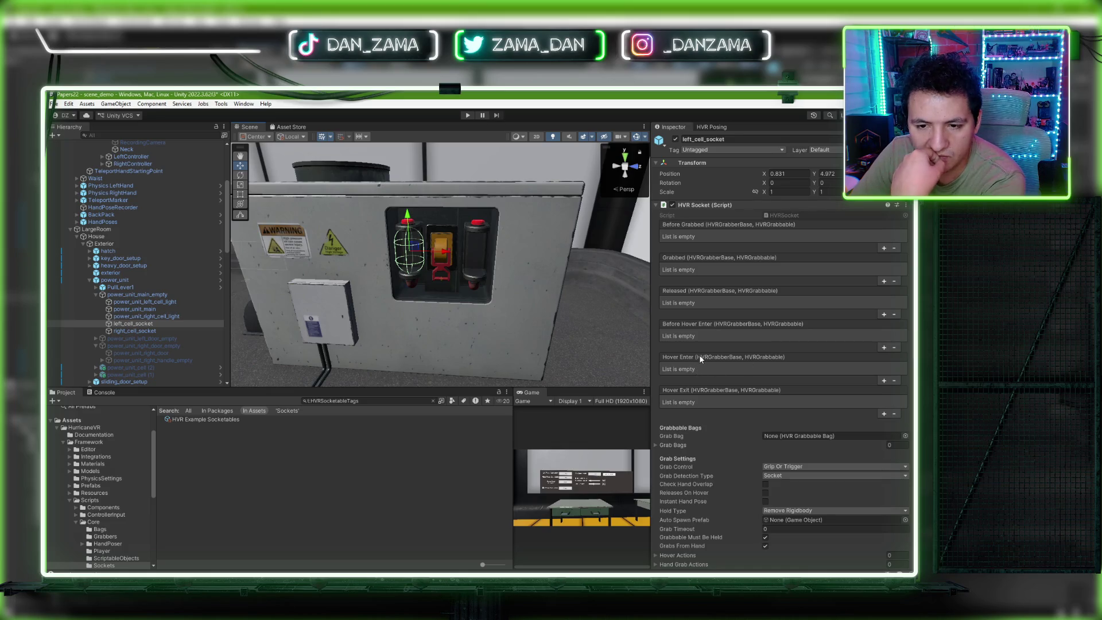
Step: Navigate the Scene view to the tablet and select its Text (TMP) object reading 0
{"action": "mouse_move", "coordinate": [586, 365]}
{"action": "left_mouse_down"}
{"action": "mouse_move", "coordinate": [389, 331]}
{"action": "mouse_move", "coordinate": [493, 321]}
{"action": "left_mouse_up"}
{"action": "key", "text": "f"}
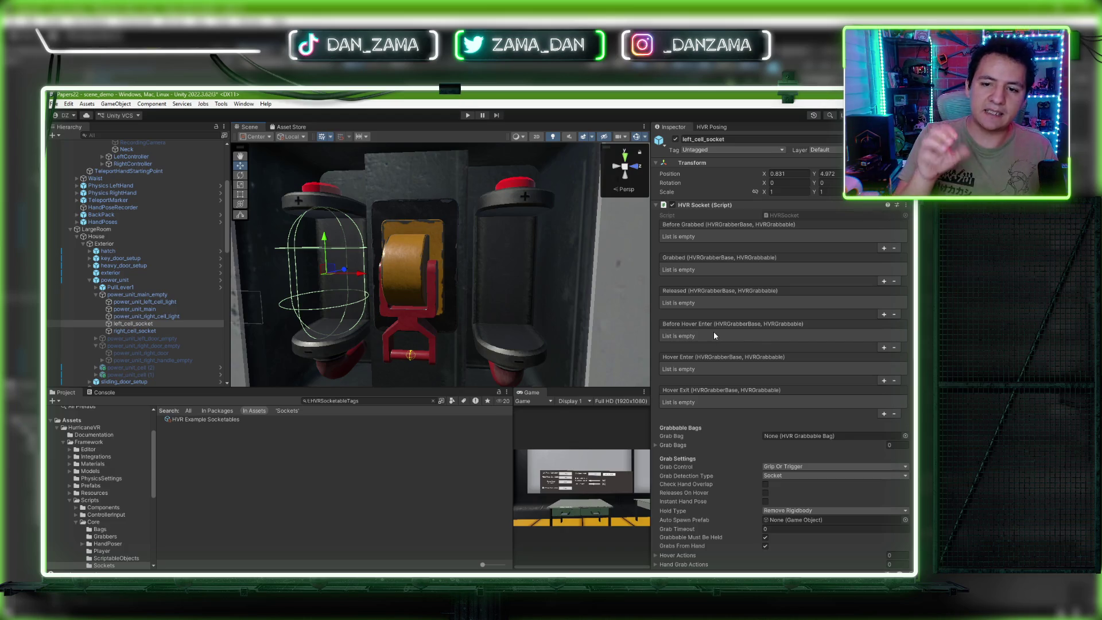
{"action": "mouse_move", "coordinate": [559, 306]}
{"action": "left_mouse_down"}
{"action": "mouse_move", "coordinate": [516, 310]}
{"action": "mouse_move", "coordinate": [435, 283]}
{"action": "mouse_move", "coordinate": [398, 343]}
{"action": "mouse_move", "coordinate": [352, 352]}
{"action": "mouse_move", "coordinate": [386, 358]}
{"action": "left_mouse_up"}
{"action": "left_click", "coordinate": [345, 345]}
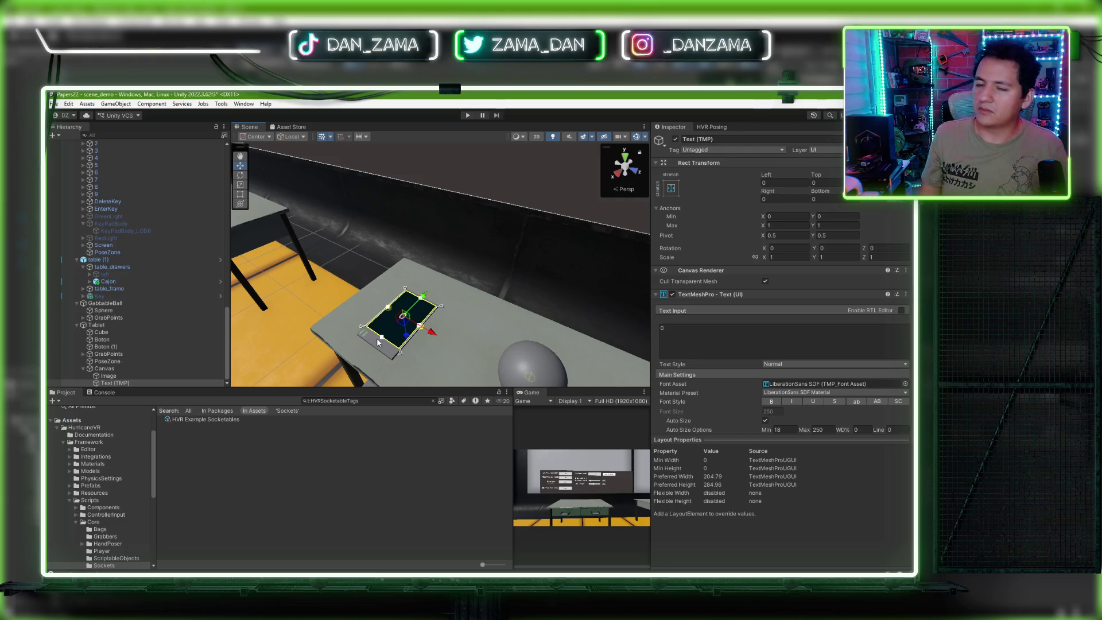
{"action": "mouse_move", "coordinate": [354, 339]}
{"action": "left_mouse_down"}
{"action": "mouse_move", "coordinate": [438, 259]}
{"action": "mouse_move", "coordinate": [473, 274]}
{"action": "left_mouse_up"}
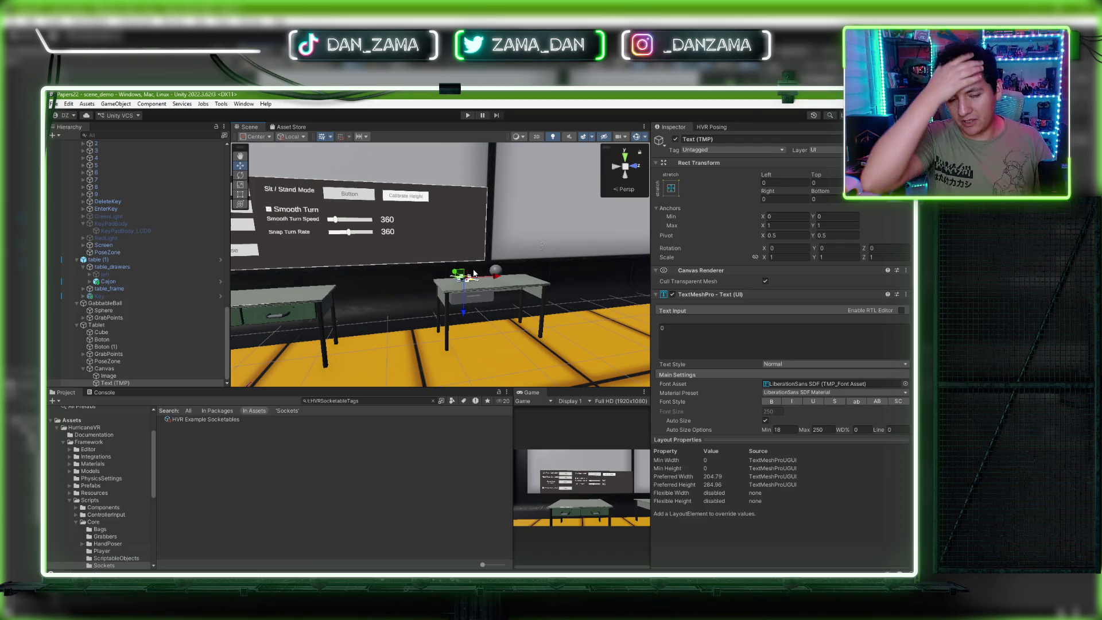